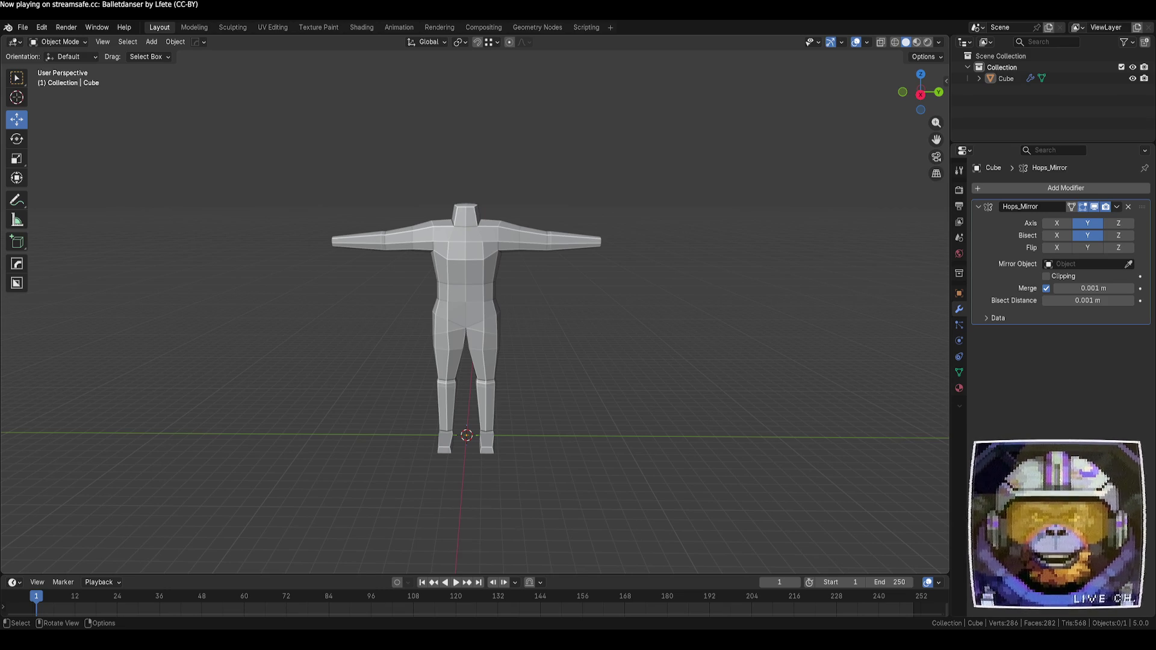
- Frame the headless T-pose body from the front and enter Edit Mode on its mesh
mouse_move(595, 256)
middle_down()
mouse_move(591, 296)
mouse_move(446, 289)
mouse_move(547, 294)
mouse_move(532, 297)
middle_up()
click(500, 277)
click(665, 313)
mouse_move(666, 313)
middle_down()
mouse_move(589, 301)
mouse_move(791, 305)
middle_up()
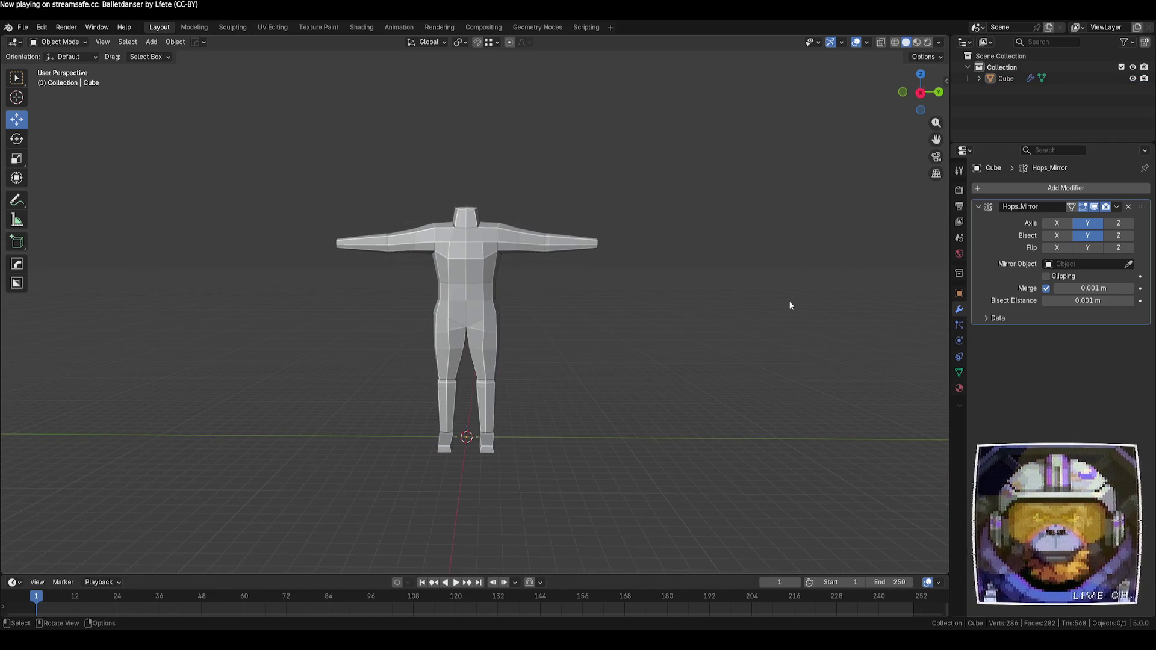
scroll(648, 314, up, 2)
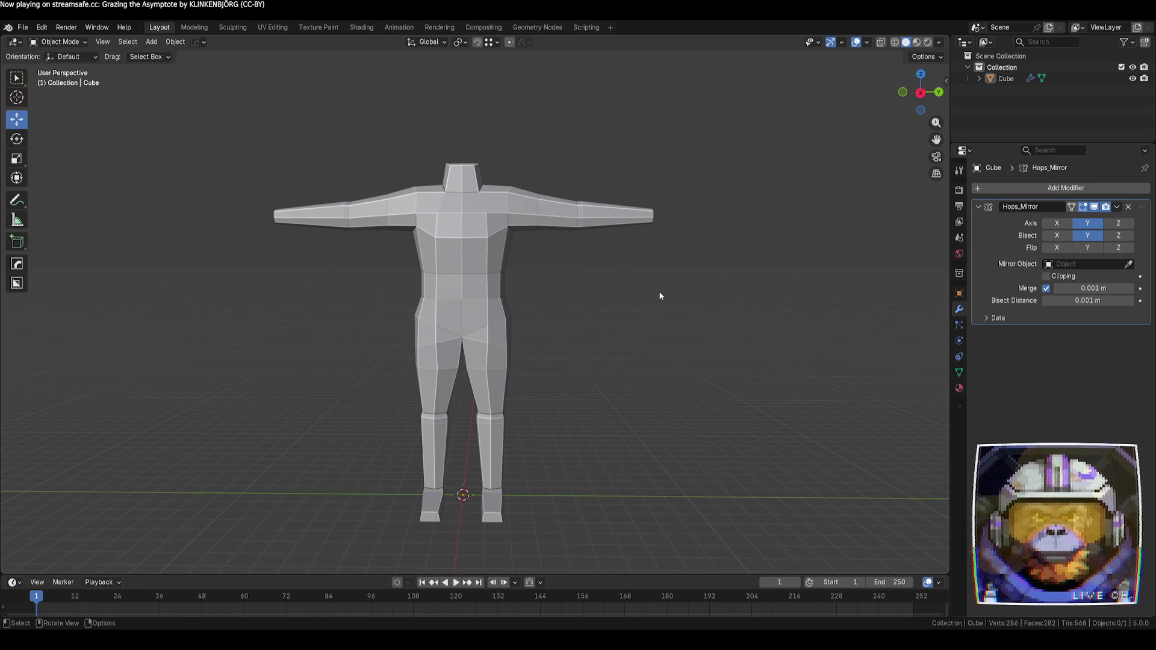
key(Tab)
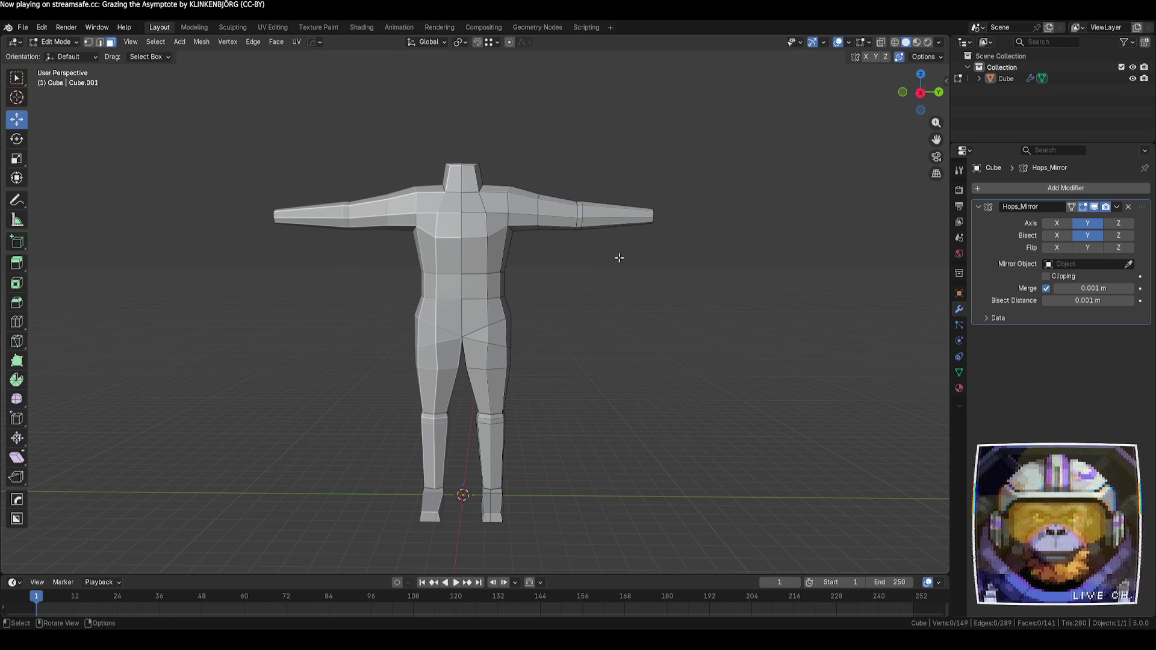
- In vertex select mode, move a torso vertex onto the centre line
scroll(560, 301, up, 3)
key(1)
click(498, 294)
key(g)
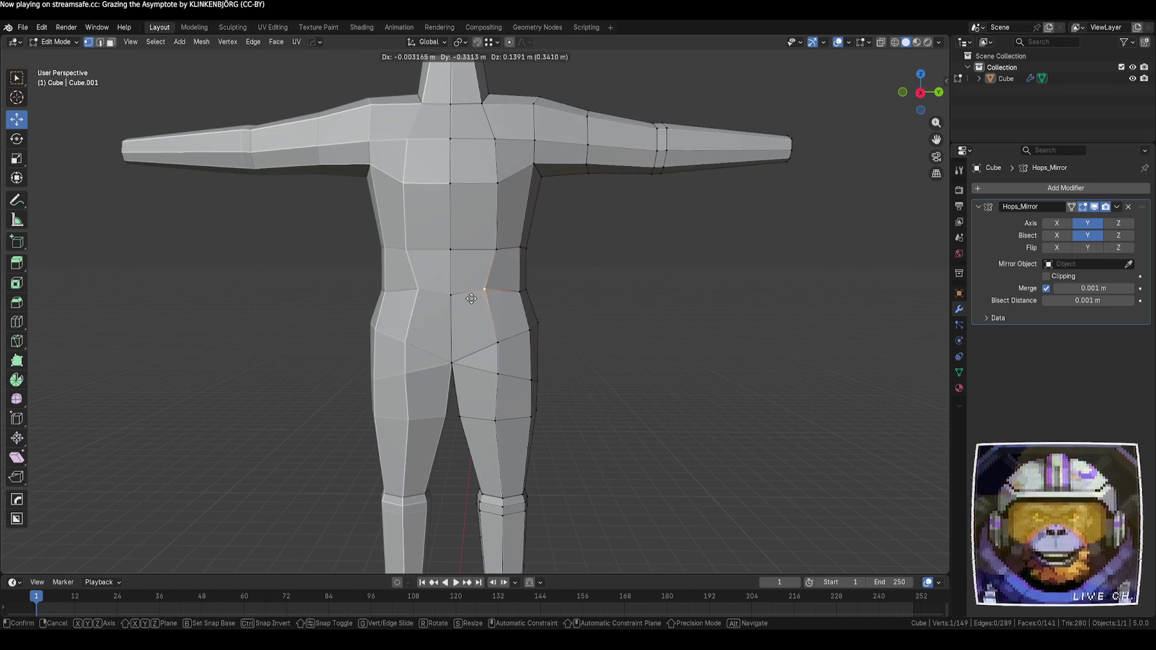
click(450, 295)
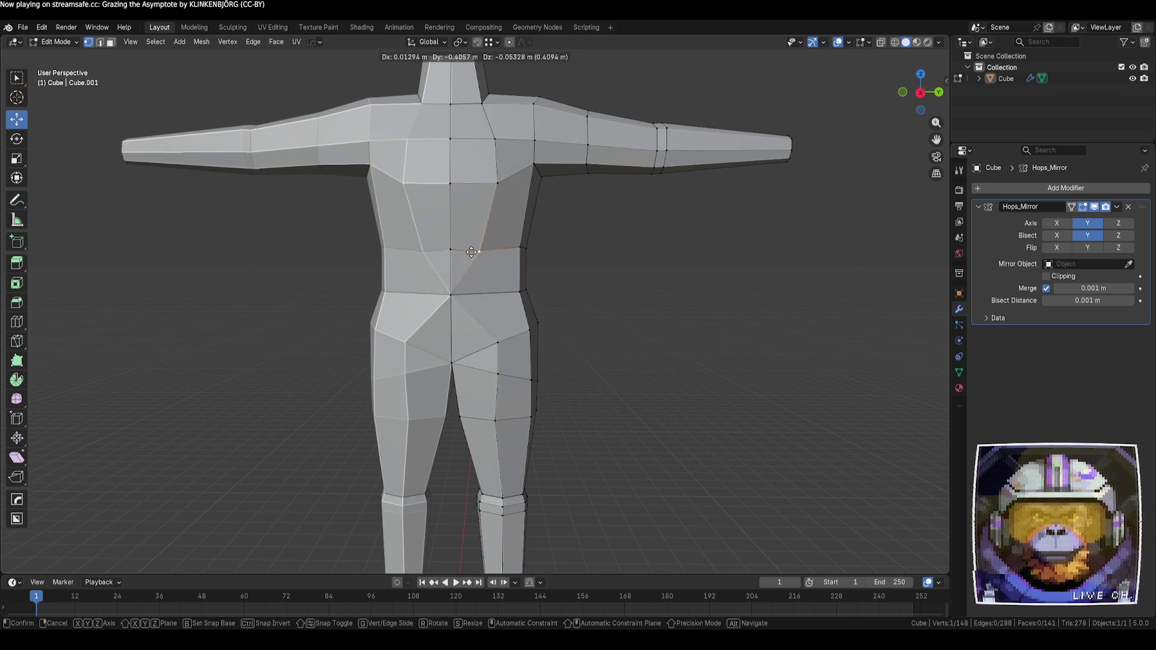
- Raise the centre chest vertex and pull the right neck-base vertex onto the centre line
click(450, 249)
key(g)
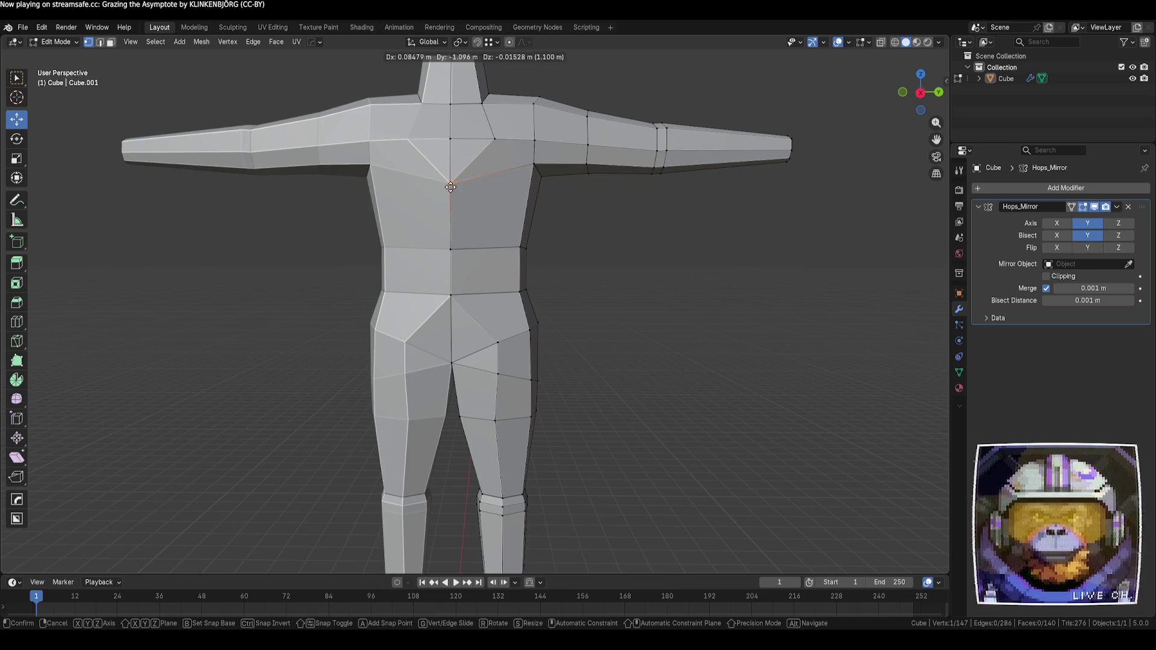
click(450, 184)
key(g)
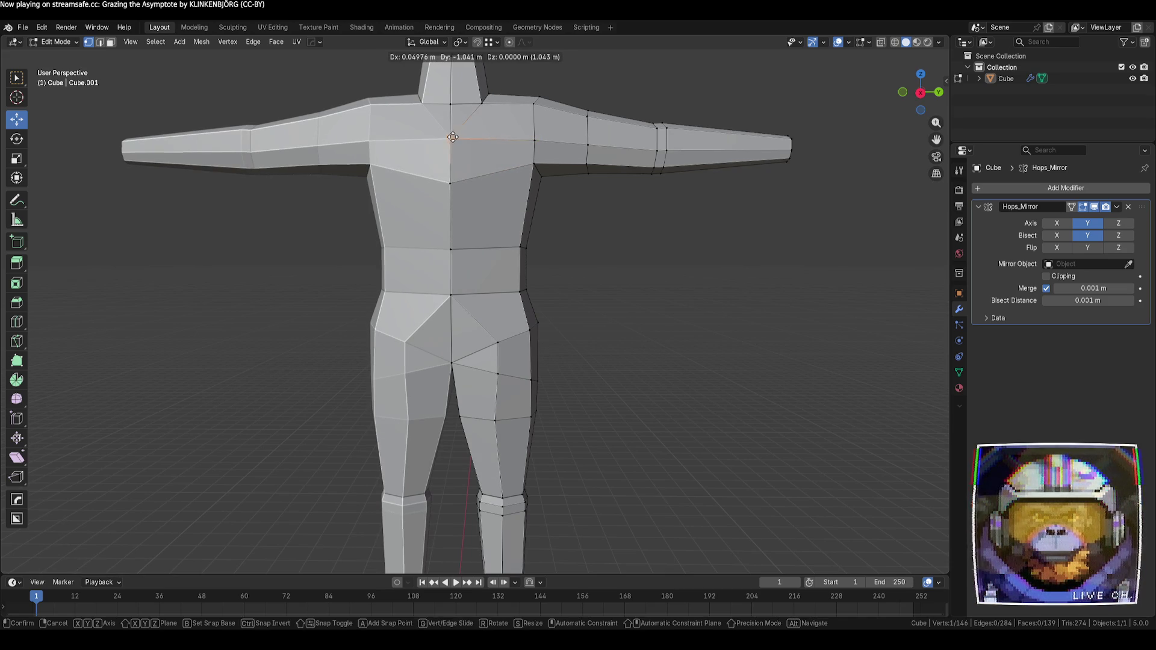
click(466, 131)
click(480, 100)
key(g)
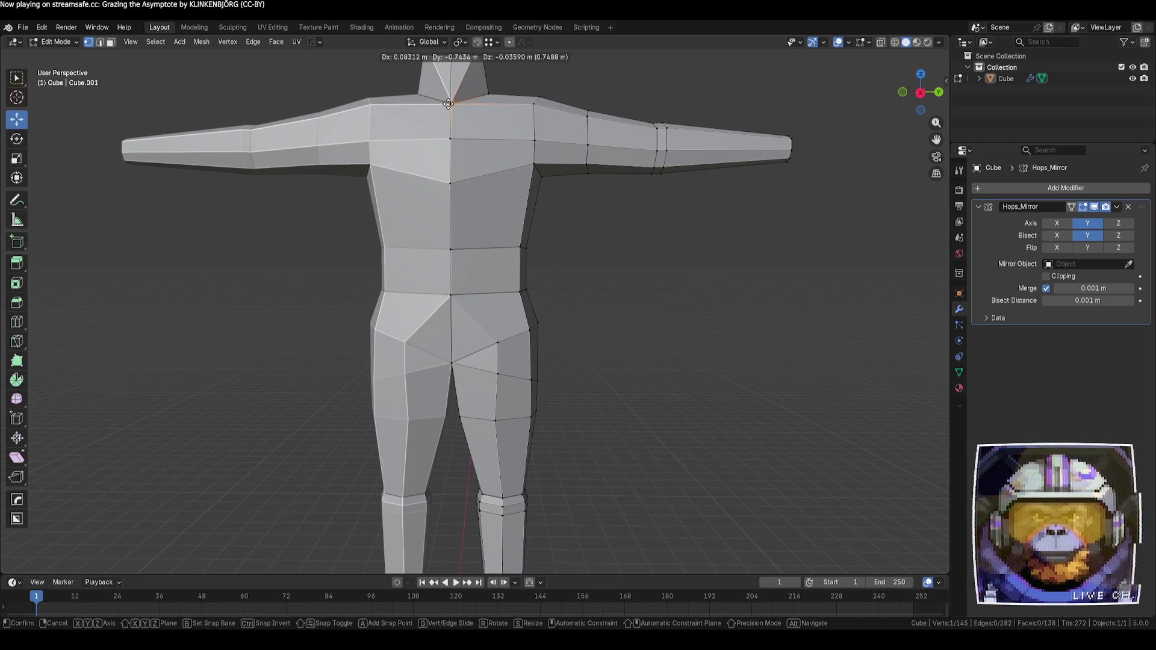
click(448, 103)
mouse_move(728, 263)
middle_down()
mouse_move(624, 291)
mouse_move(523, 344)
mouse_move(604, 315)
mouse_move(539, 376)
mouse_move(536, 356)
mouse_move(537, 382)
middle_up()
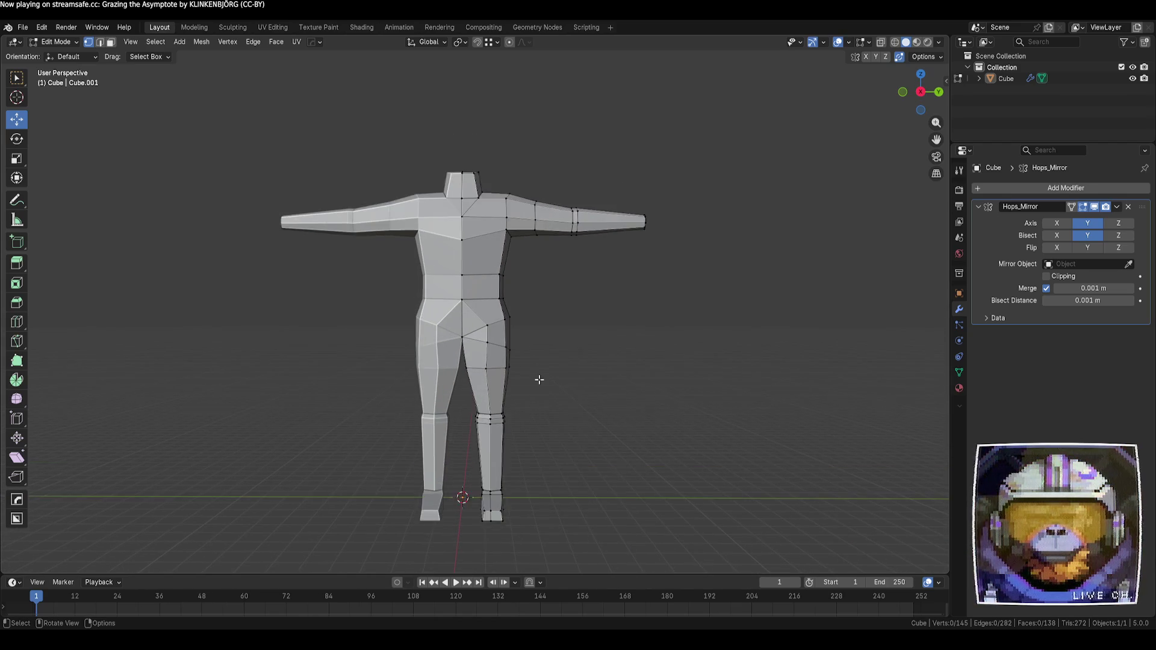
- From the back, move a chest vertex up to the neck/shoulder junction
scroll(586, 293, up, 1)
mouse_move(586, 294)
middle_down()
mouse_move(542, 325)
mouse_move(451, 343)
mouse_move(519, 345)
mouse_move(588, 315)
mouse_move(591, 295)
mouse_move(586, 322)
mouse_move(386, 314)
mouse_move(640, 330)
mouse_move(594, 330)
middle_up()
scroll(594, 330, up, 2)
click(546, 192)
mouse_move(547, 192)
mouse_down()
mouse_move(580, 193)
mouse_move(573, 147)
mouse_move(586, 145)
mouse_up()
- Merge the mid-torso, waist, crotch and hip centre vertices onto their neighbours
click(574, 280)
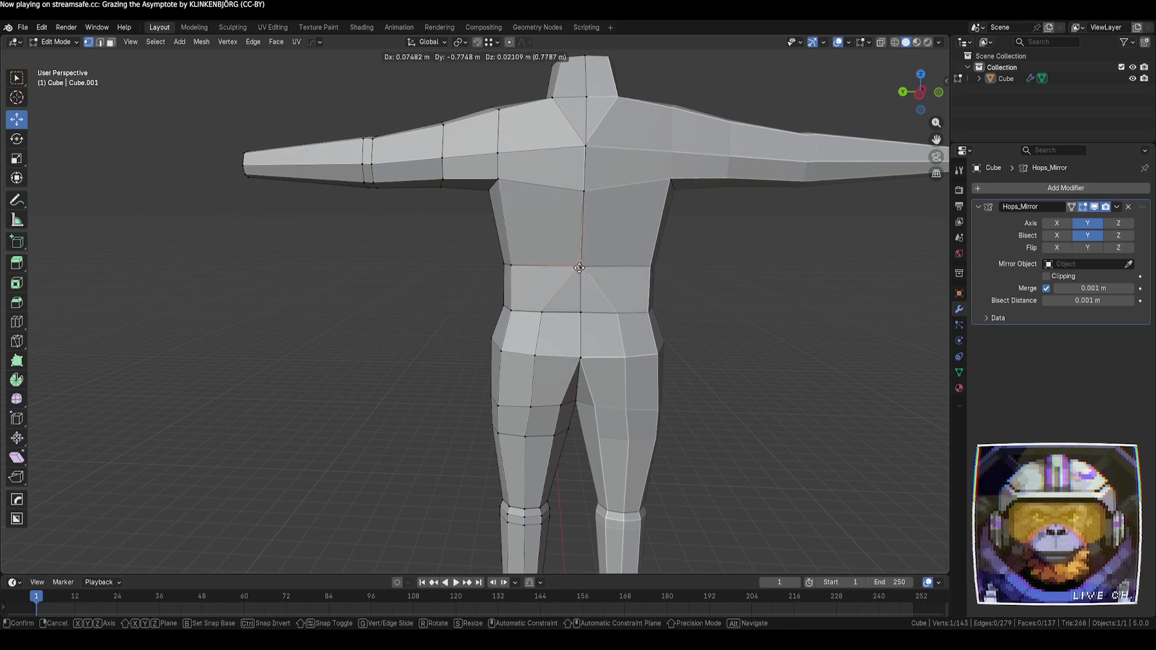
key(g)
click(529, 360)
key(g)
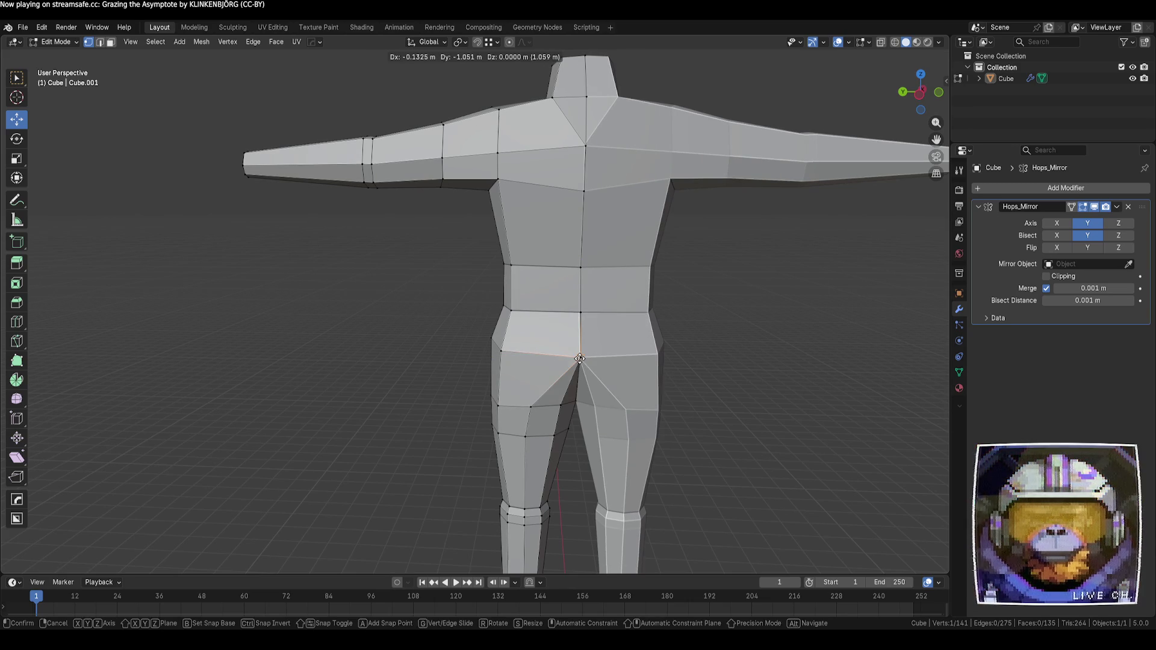
click(581, 359)
mouse_move(800, 418)
middle_down()
mouse_move(709, 410)
mouse_move(694, 389)
middle_up()
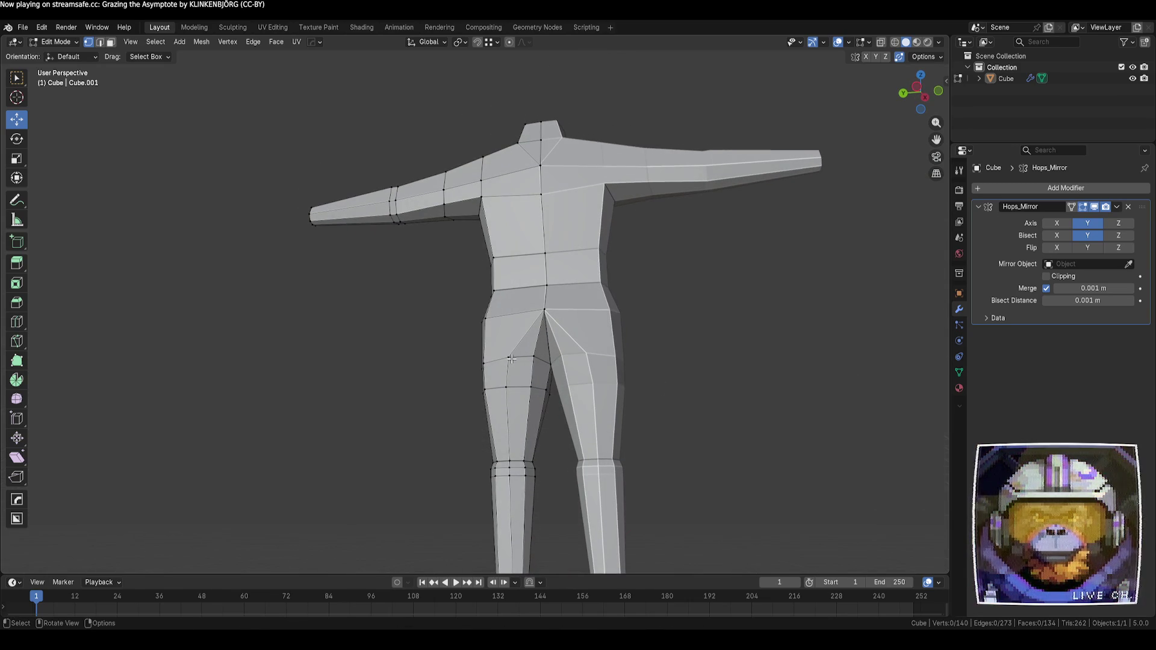
key(g)
click(506, 387)
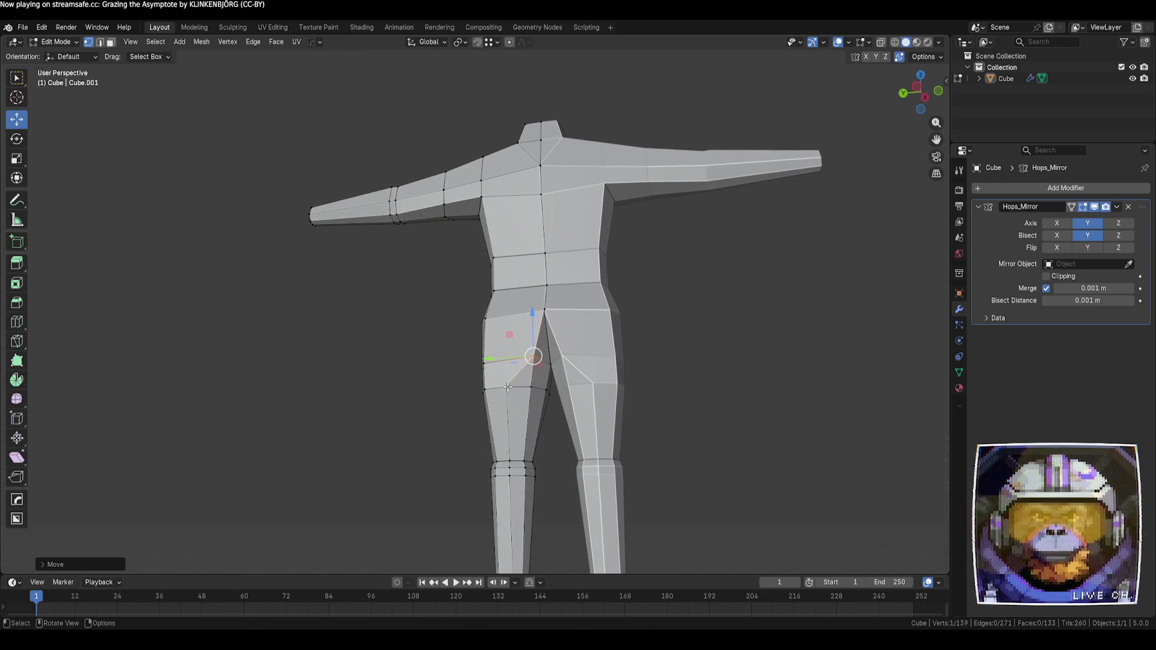
key(g)
click(533, 387)
- Push a leg vertex outward along the X axis
middle_drag(533, 388, 517, 410)
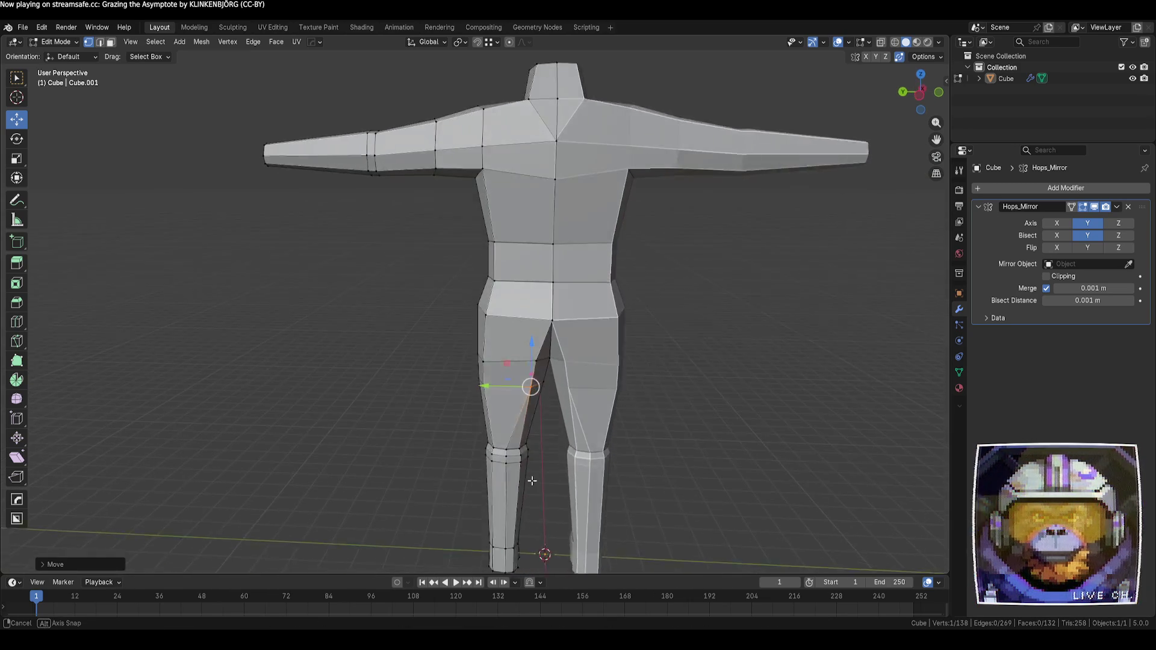
scroll(464, 440, up, 3)
mouse_move(464, 440)
middle_down()
mouse_move(710, 433)
mouse_move(584, 395)
mouse_move(550, 413)
middle_up()
scroll(560, 435, down, 3)
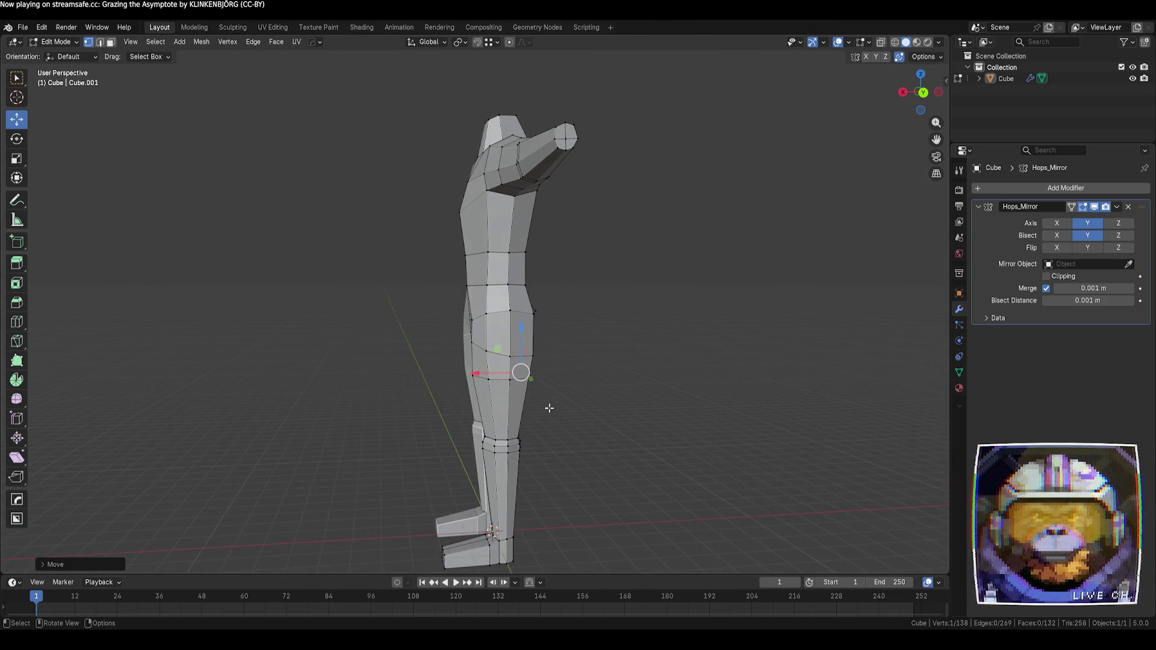
scroll(486, 372, up, 3)
scroll(487, 371, down, 5)
scroll(638, 391, up, 5)
middle_drag(638, 391, 448, 368)
drag(436, 368, 400, 382)
click(400, 382)
- Switch to an orthographic side view of the body
mouse_move(399, 382)
middle_down()
mouse_move(548, 377)
mouse_move(572, 348)
mouse_move(559, 276)
mouse_move(612, 441)
mouse_move(601, 400)
middle_up()
scroll(595, 412, down, 4)
scroll(601, 399, up, 3)
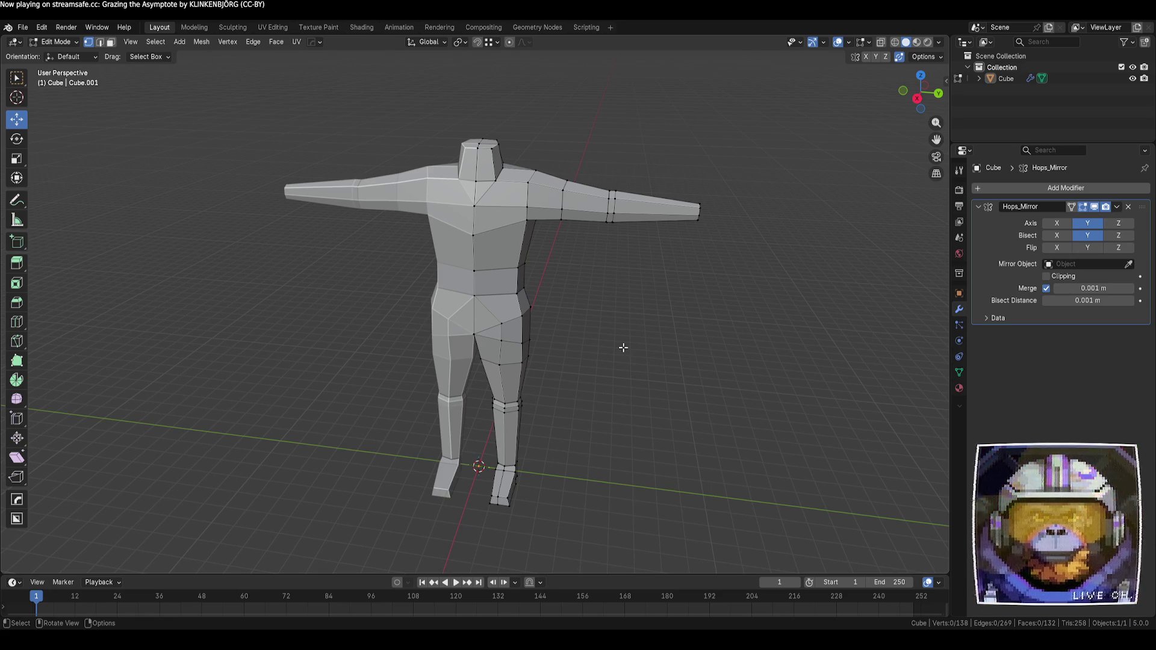
click(917, 98)
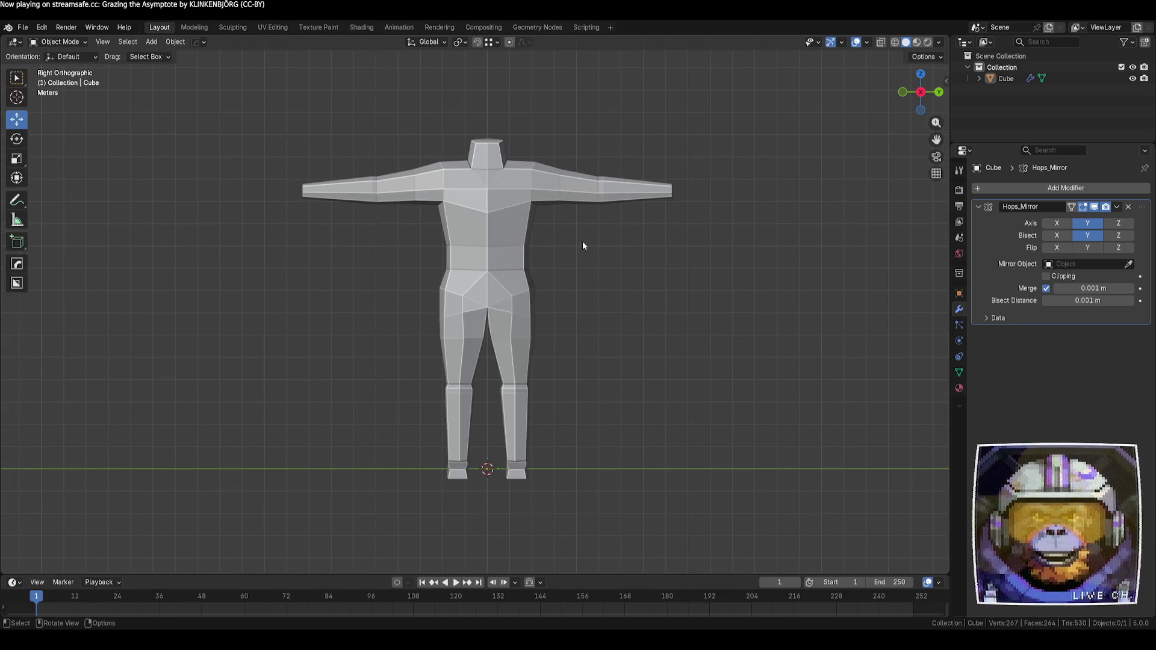
- With X-ray on, shift the right arm's vertices slightly along Y
scroll(510, 225, up, 1)
scroll(509, 225, up, 2)
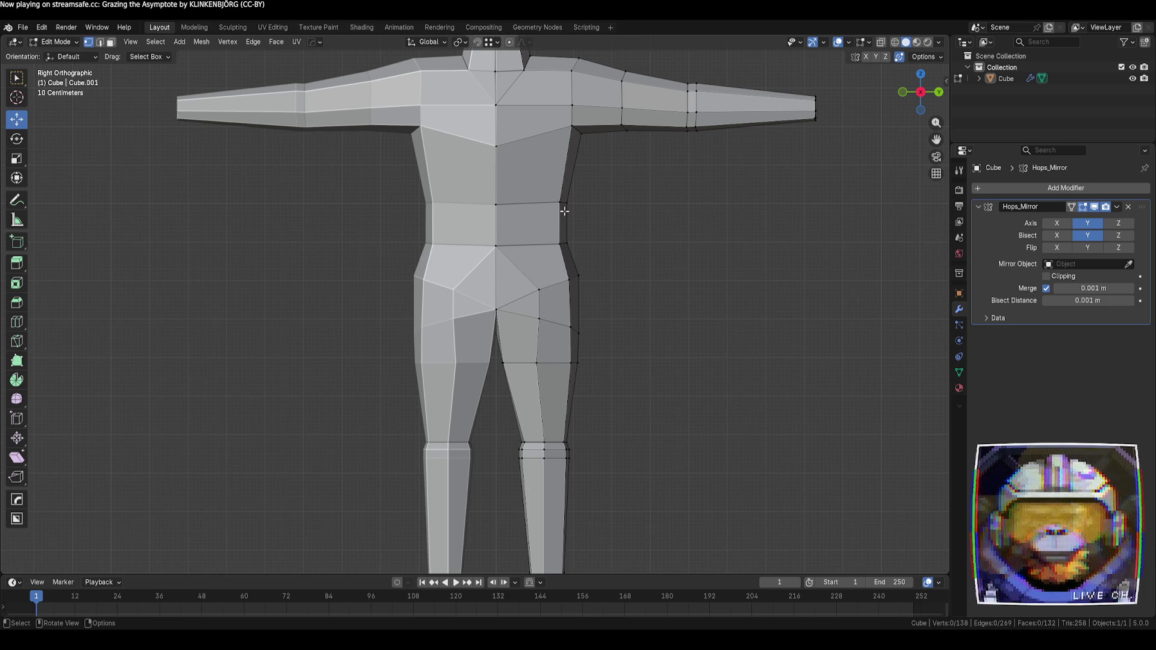
scroll(564, 211, down, 1)
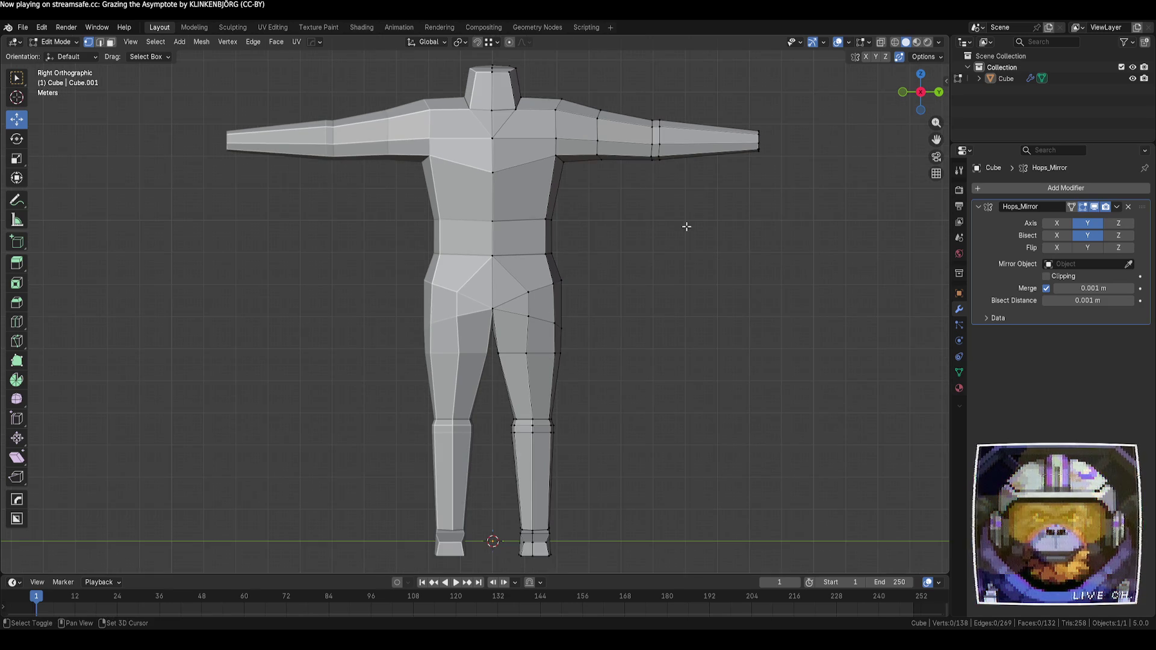
key(alt+z)
mouse_move(831, 239)
mouse_down()
mouse_move(645, 103)
mouse_move(563, 77)
mouse_up()
mouse_move(830, 200)
mouse_down()
mouse_move(599, 90)
mouse_move(512, 72)
mouse_up()
drag(687, 139, 682, 140)
click(694, 203)
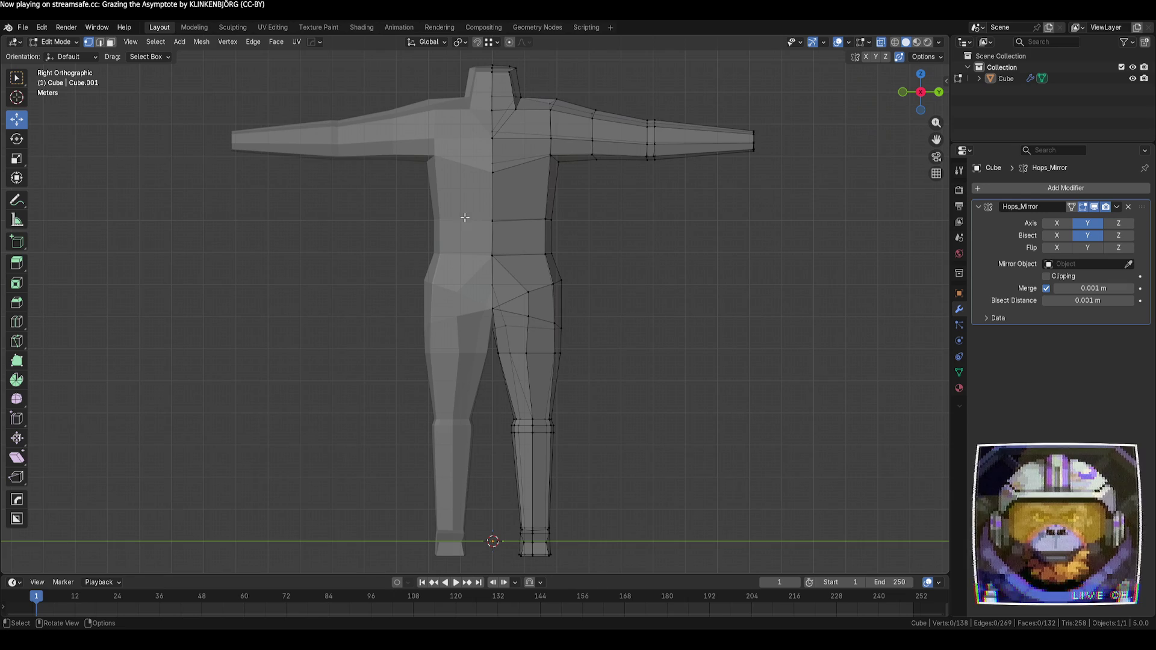
- Raise a group of upper torso vertices by 0.408 m
drag(467, 206, 553, 223)
drag(523, 184, 524, 168)
key(Tab)
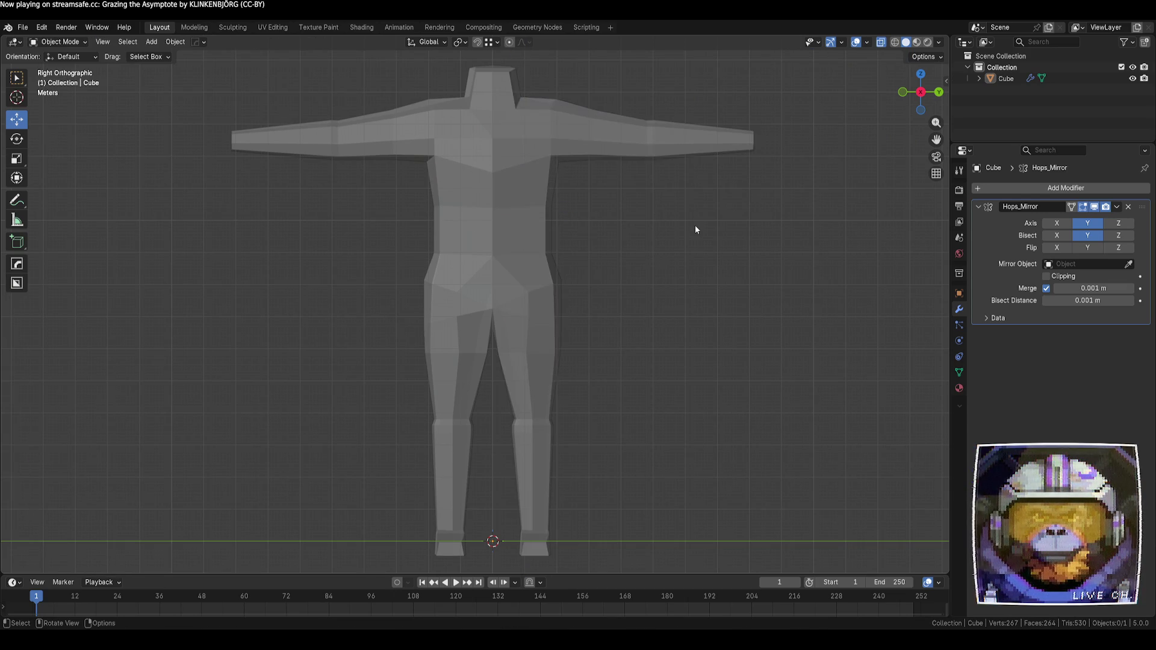
click(695, 225)
middle_drag(733, 239, 599, 253)
key(Tab)
- Move the chest-front vertex along X and slide the chest-centre vertex along its edge
click(487, 207)
drag(440, 207, 392, 222)
click(392, 222)
middle_drag(650, 257, 525, 254)
click(491, 155)
key(g)
key(g)
click(490, 155)
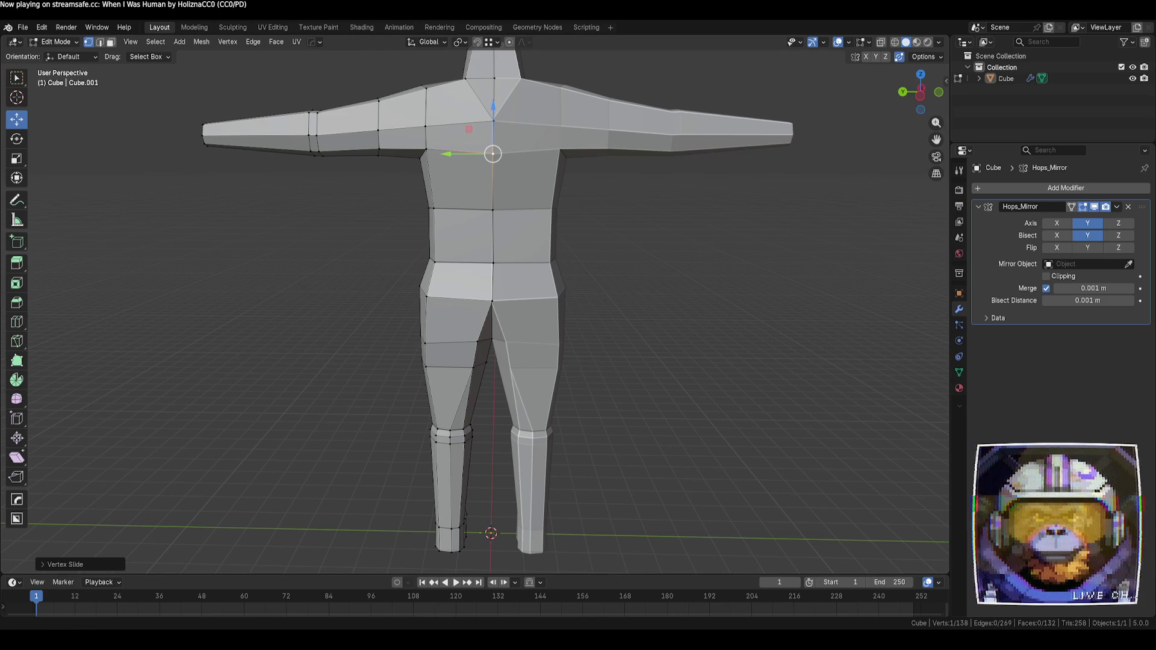
- Connect a shoulder vertex to the neck base, rotate that edge, and delete it with its faces
mouse_move(361, 192)
middle_down()
mouse_move(710, 248)
mouse_move(583, 258)
mouse_move(626, 286)
mouse_move(717, 269)
middle_up()
mouse_move(624, 194)
middle_down()
mouse_move(715, 286)
mouse_move(681, 305)
mouse_move(708, 296)
middle_up()
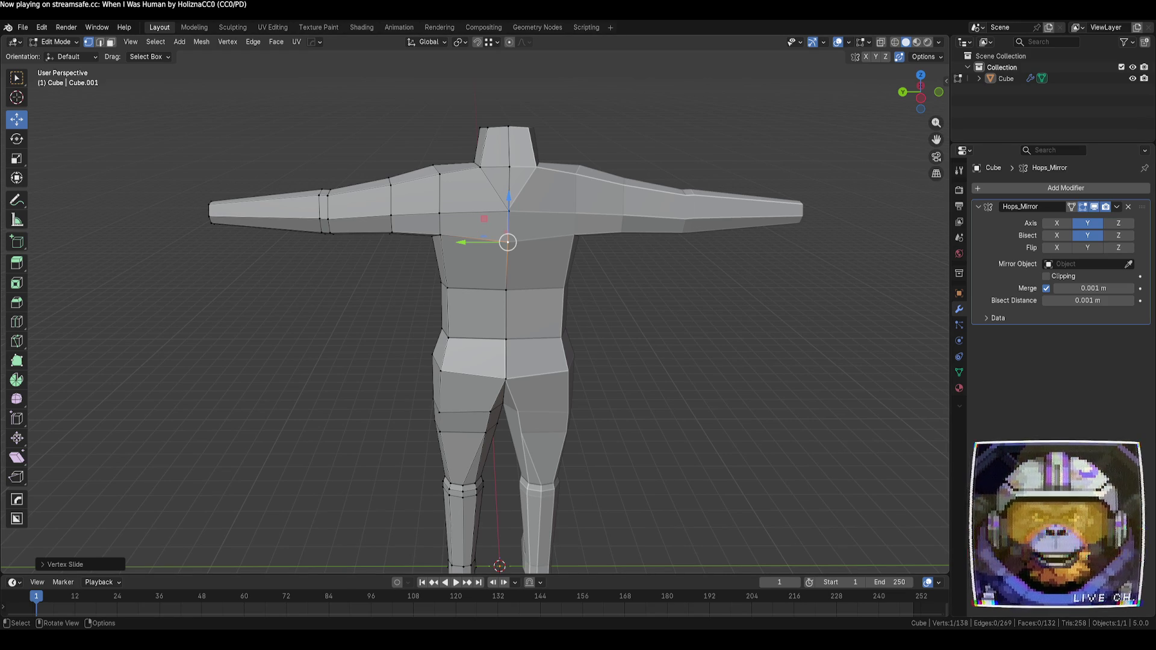
click(440, 213)
scroll(439, 213, up, 2)
shift+click(483, 86)
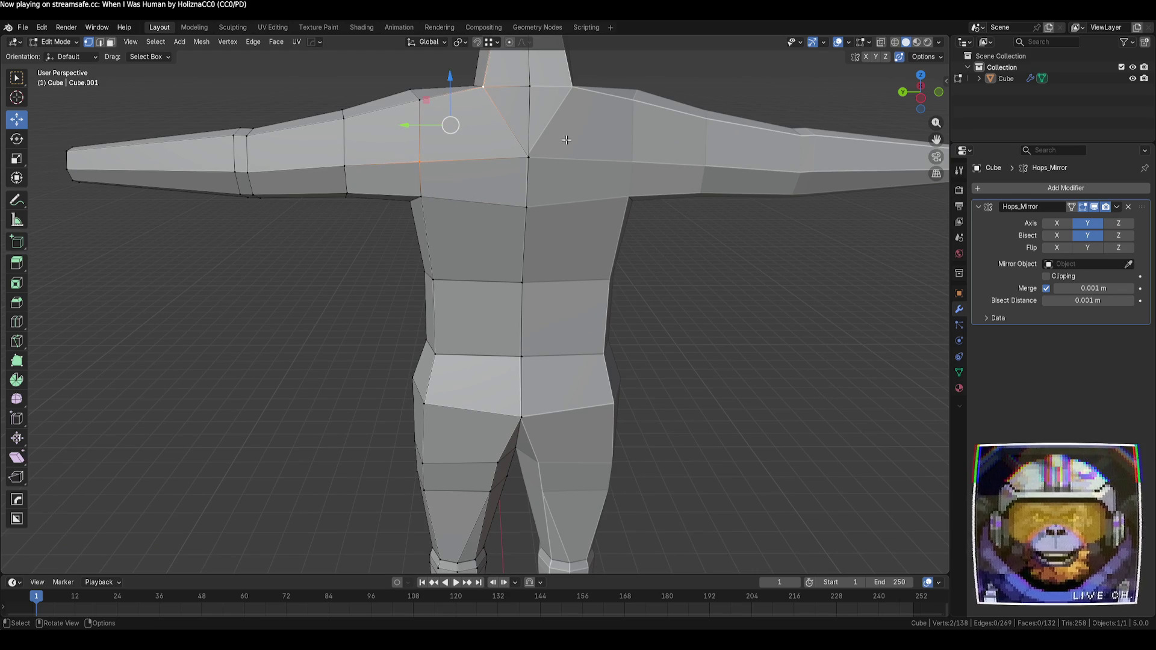
scroll(751, 291, up, 3)
key(j)
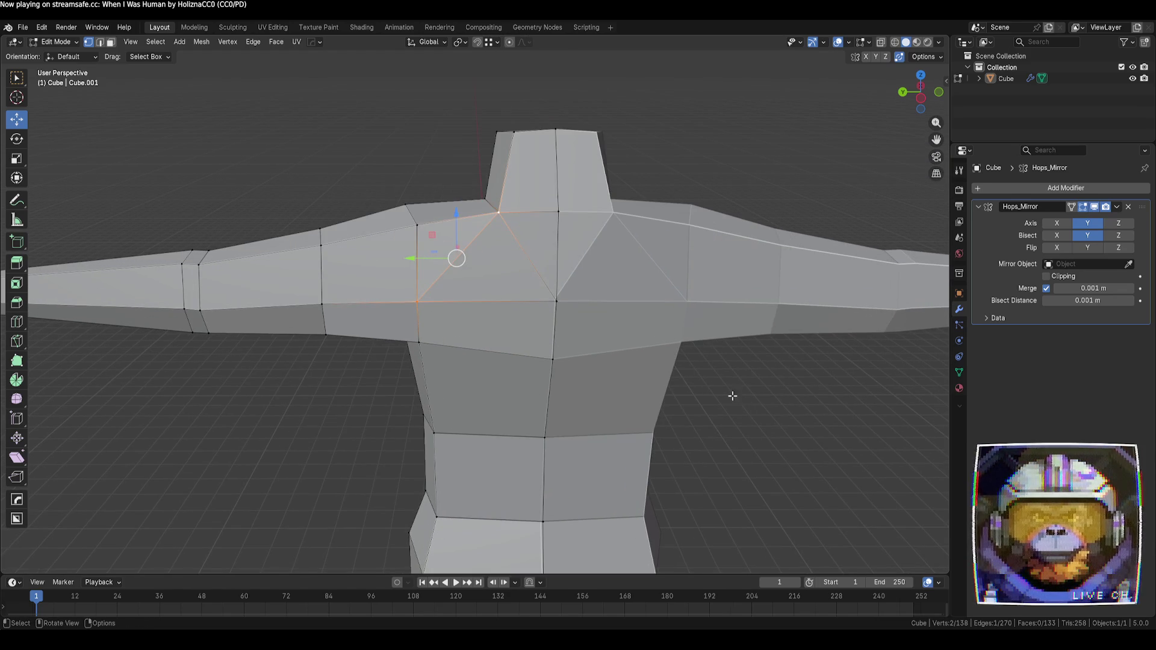
key(2)
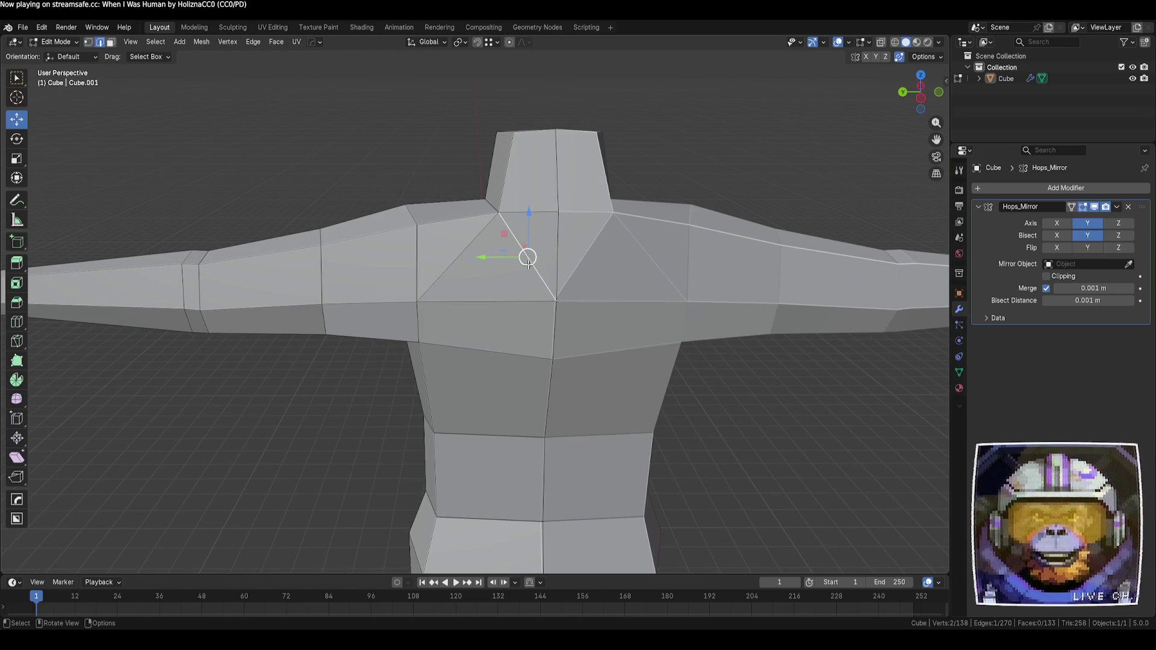
key(x)
click(524, 254)
mouse_move(773, 394)
middle_down()
mouse_move(698, 385)
mouse_move(725, 369)
mouse_move(748, 395)
middle_up()
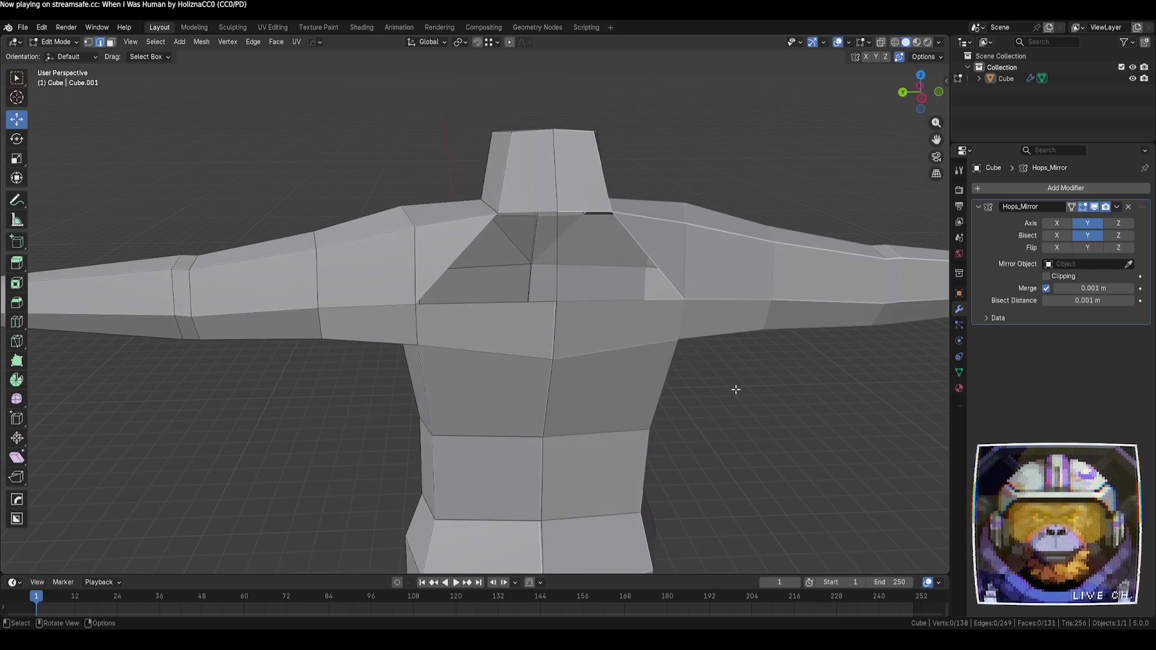
- Fill the hole beside the neck with a new face from its bordering edges
click(555, 258)
shift+click(557, 258)
click(558, 258)
middle_drag(557, 258, 488, 225)
shift+click(487, 224)
key(f)
key(alt+a)
- Nudge the neck-base vertex along Y and reposition a shoulder vertex
middle_drag(768, 443, 711, 379)
click(561, 211)
drag(525, 209, 519, 209)
click(684, 175)
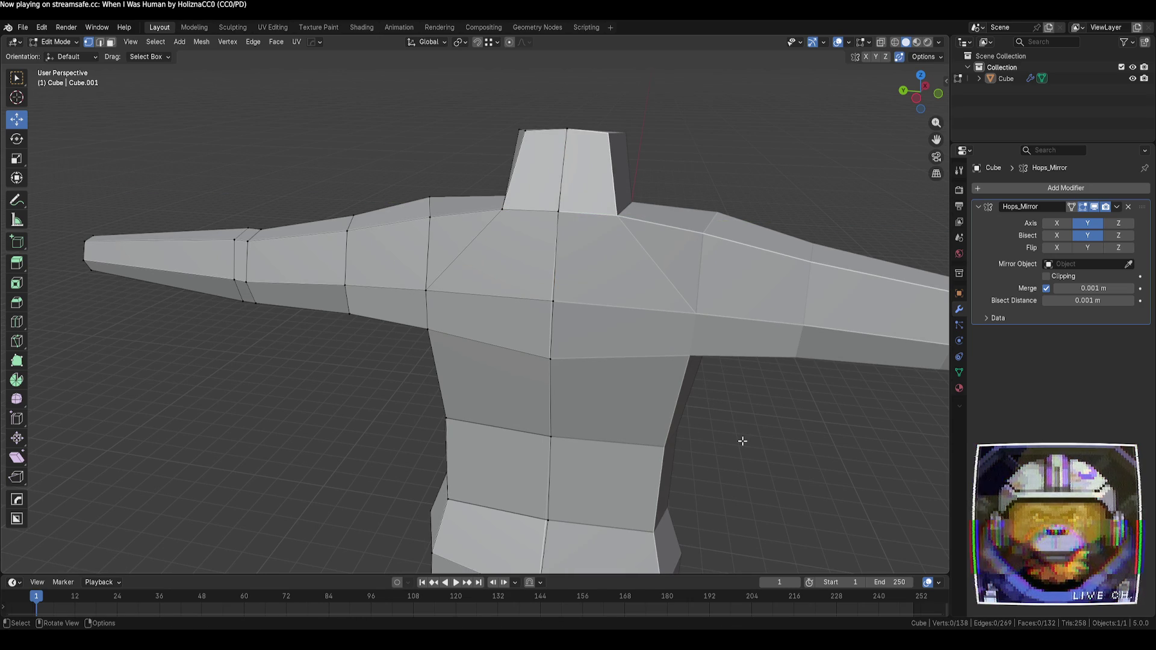
scroll(742, 441, down, 5)
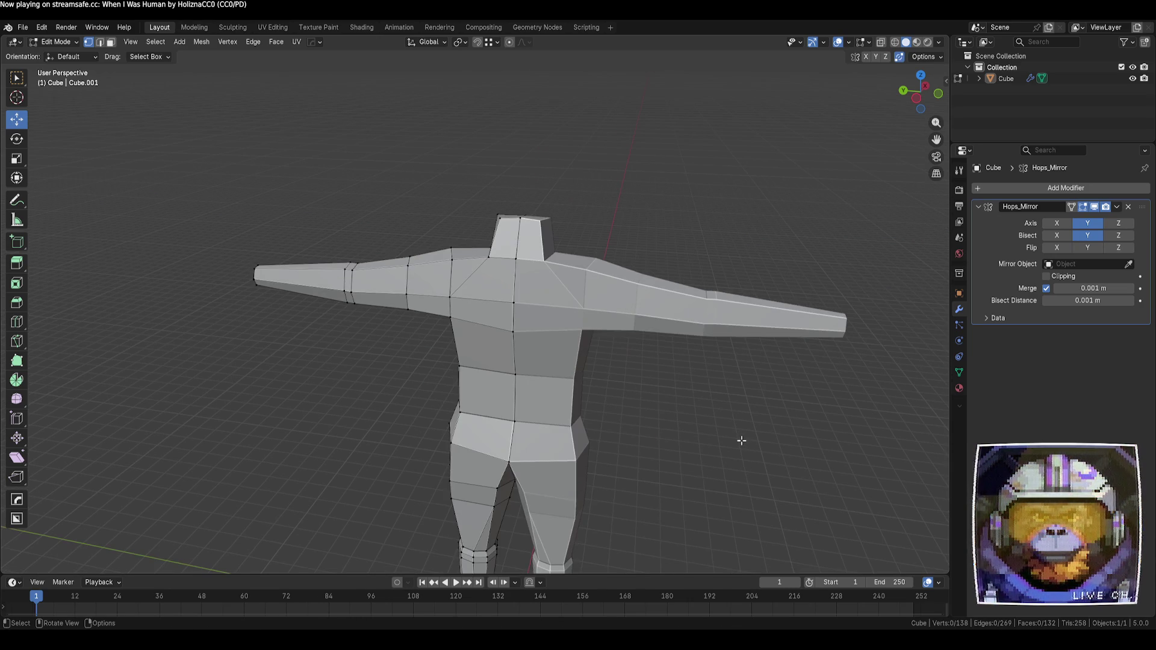
mouse_move(741, 439)
middle_down()
mouse_move(809, 386)
mouse_move(764, 413)
mouse_move(729, 413)
middle_up()
click(444, 330)
key(g)
key(g)
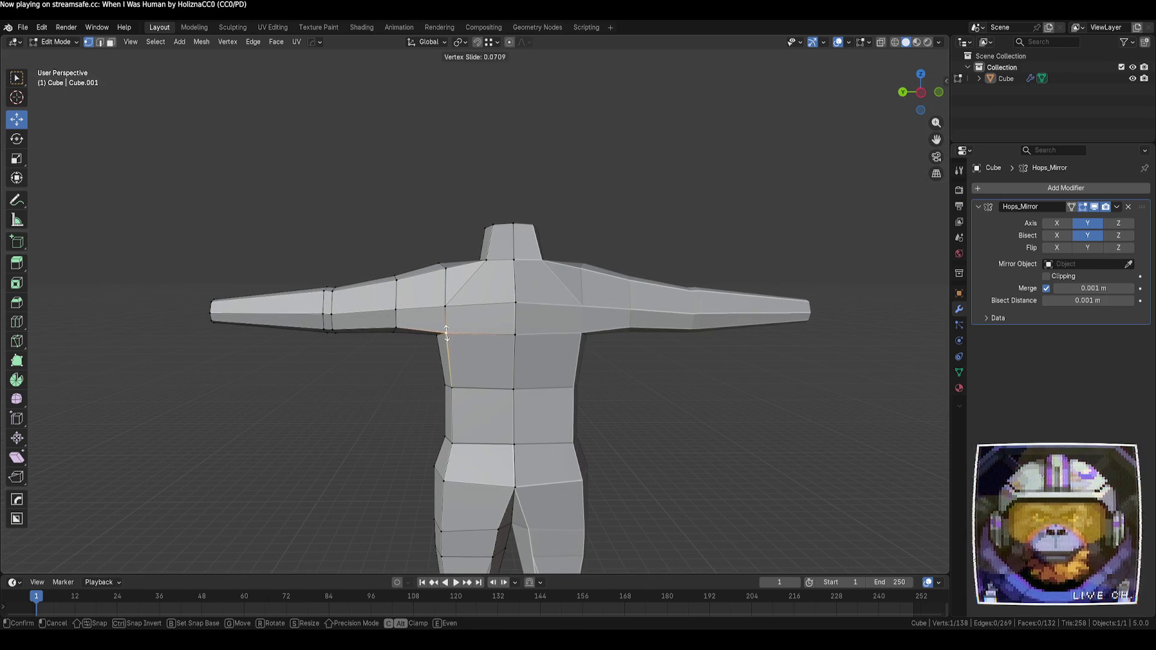
key(g)
click(516, 334)
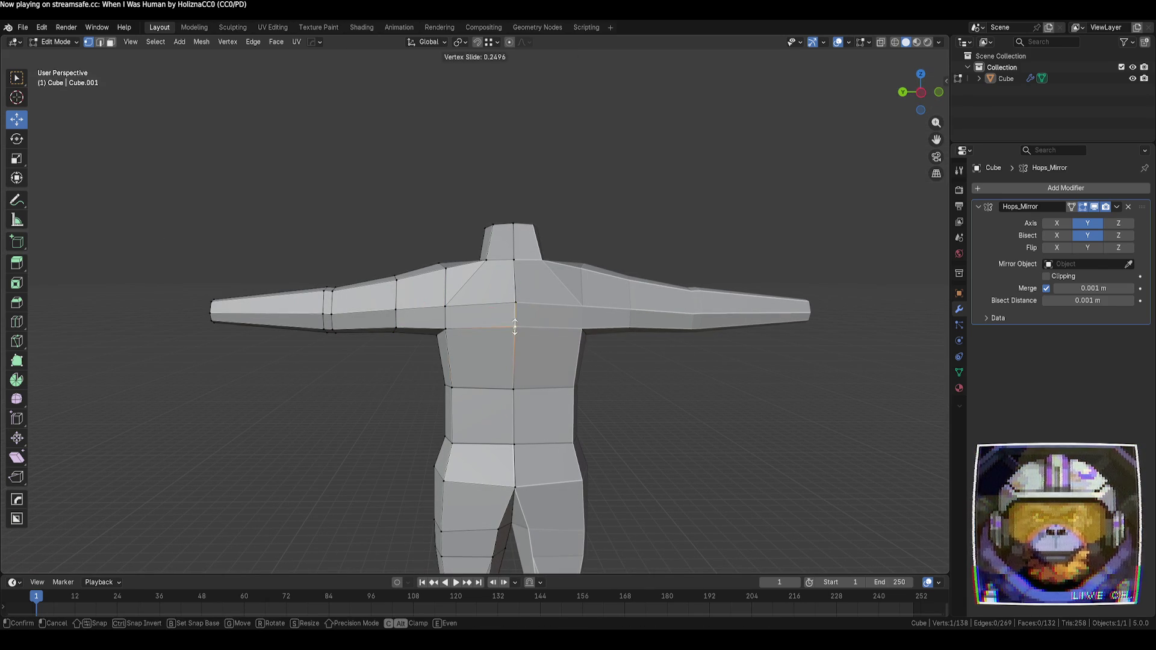
click(733, 380)
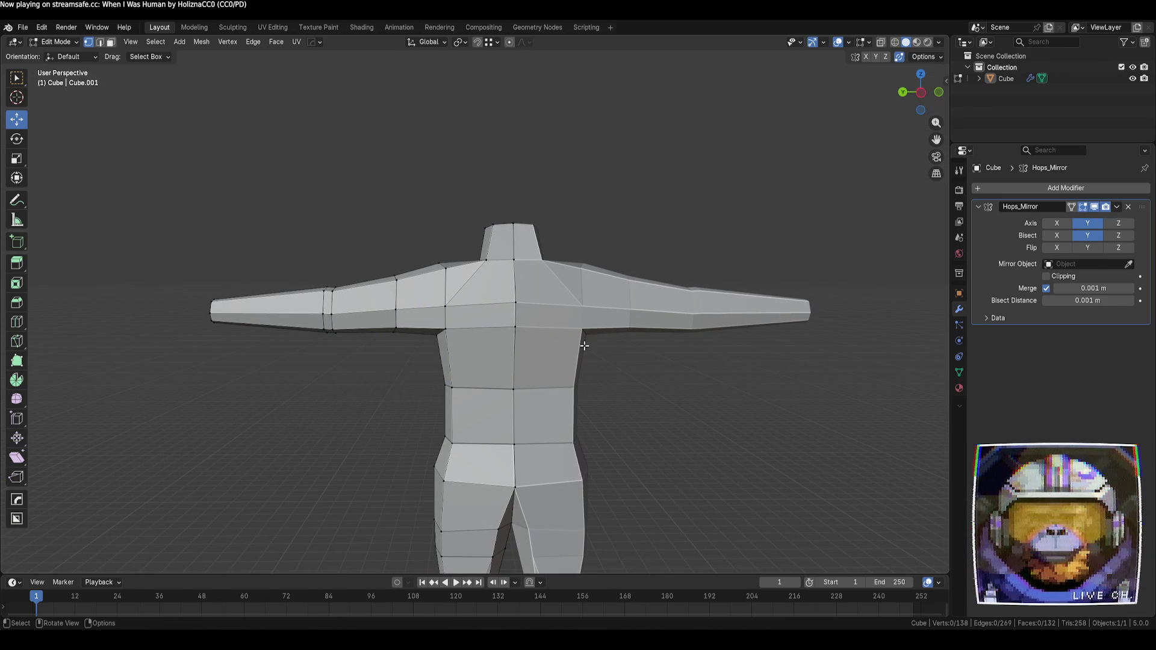
- Move the centre-chest vertex up so it merges into the vertex above
click(513, 327)
key(g)
click(516, 306)
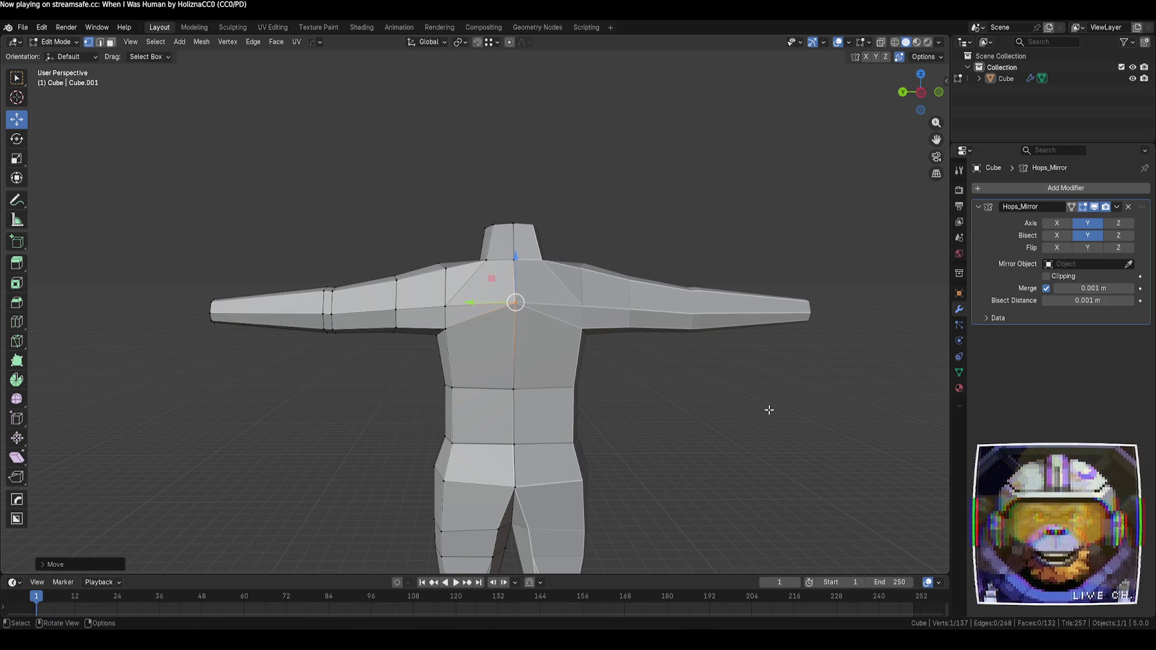
mouse_move(764, 408)
middle_down()
mouse_move(723, 413)
mouse_move(733, 419)
middle_up()
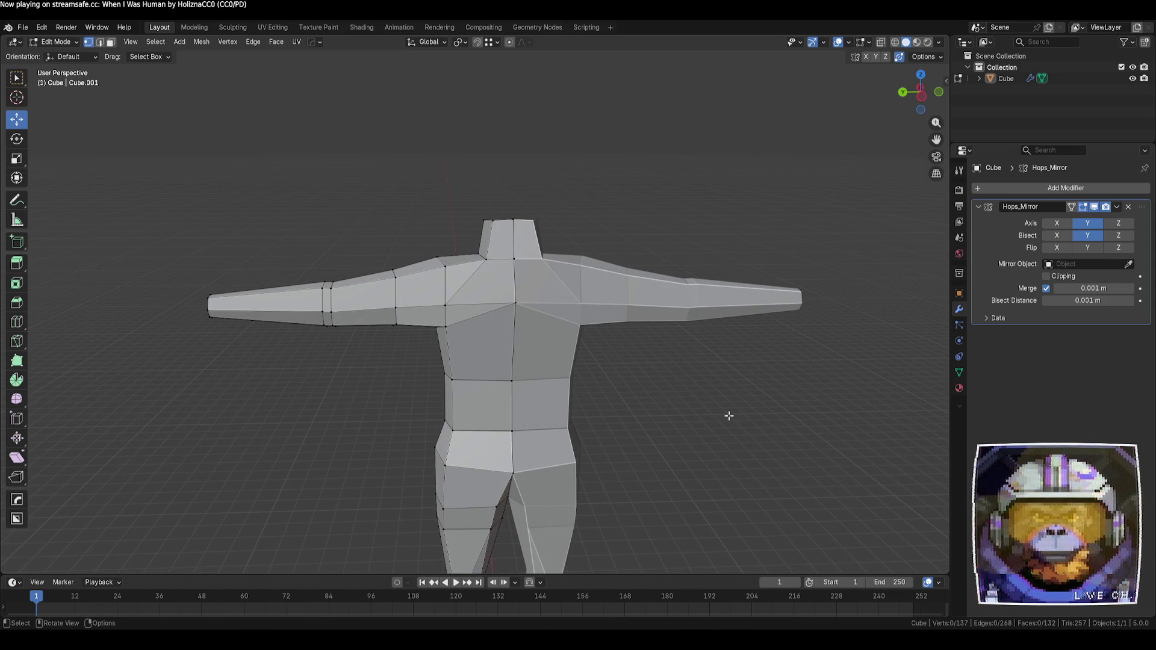
mouse_move(714, 434)
middle_down()
mouse_move(730, 439)
mouse_move(656, 382)
middle_up()
click(435, 291)
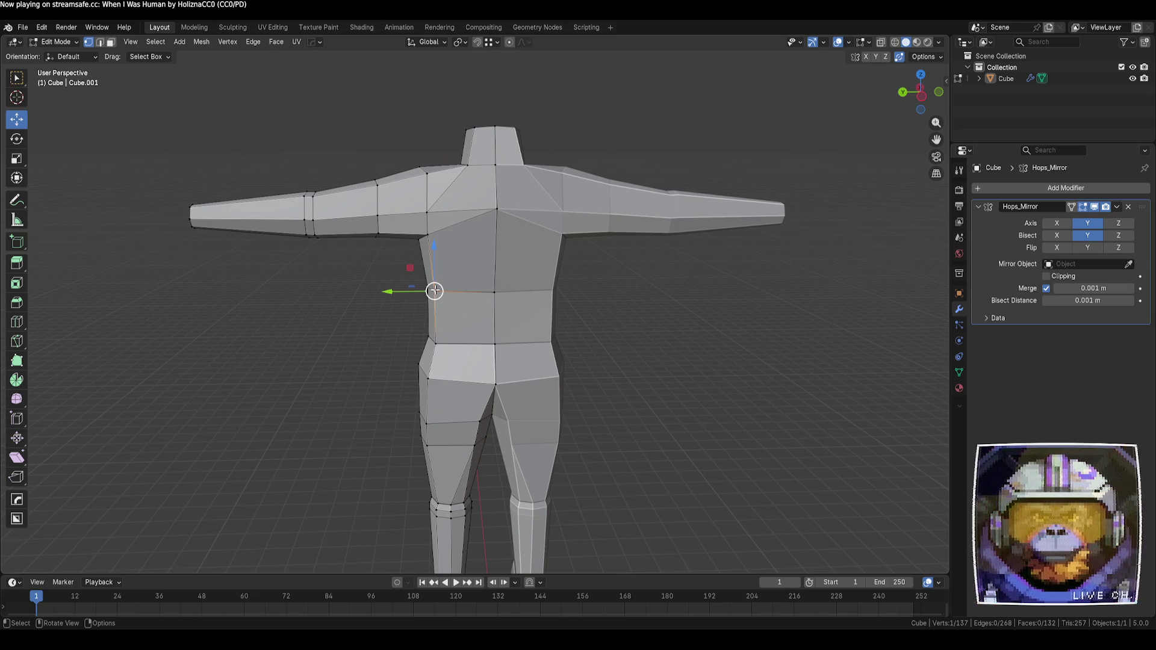
shift+click(493, 344)
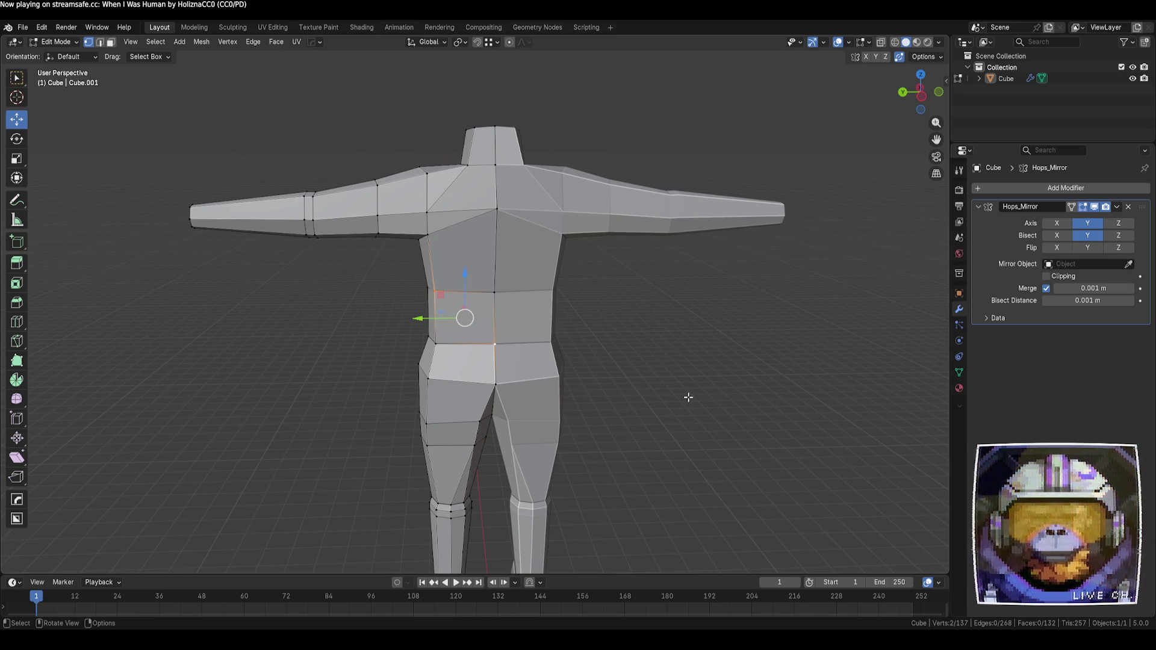
click(688, 397)
mouse_move(577, 379)
middle_down()
mouse_move(647, 364)
mouse_move(608, 345)
mouse_move(572, 369)
mouse_move(584, 375)
mouse_move(583, 358)
mouse_move(666, 355)
mouse_move(692, 335)
mouse_move(724, 341)
mouse_move(661, 369)
mouse_move(494, 380)
mouse_move(644, 410)
middle_up()
- Nudge a body vertex and a lower-torso vertex into new positions
click(494, 380)
key(g)
click(510, 379)
click(509, 380)
mouse_move(497, 395)
middle_down()
mouse_move(545, 315)
mouse_move(532, 338)
mouse_move(541, 395)
mouse_move(440, 435)
mouse_move(400, 413)
middle_up()
scroll(441, 435, up, 3)
click(400, 413)
key(g)
click(408, 418)
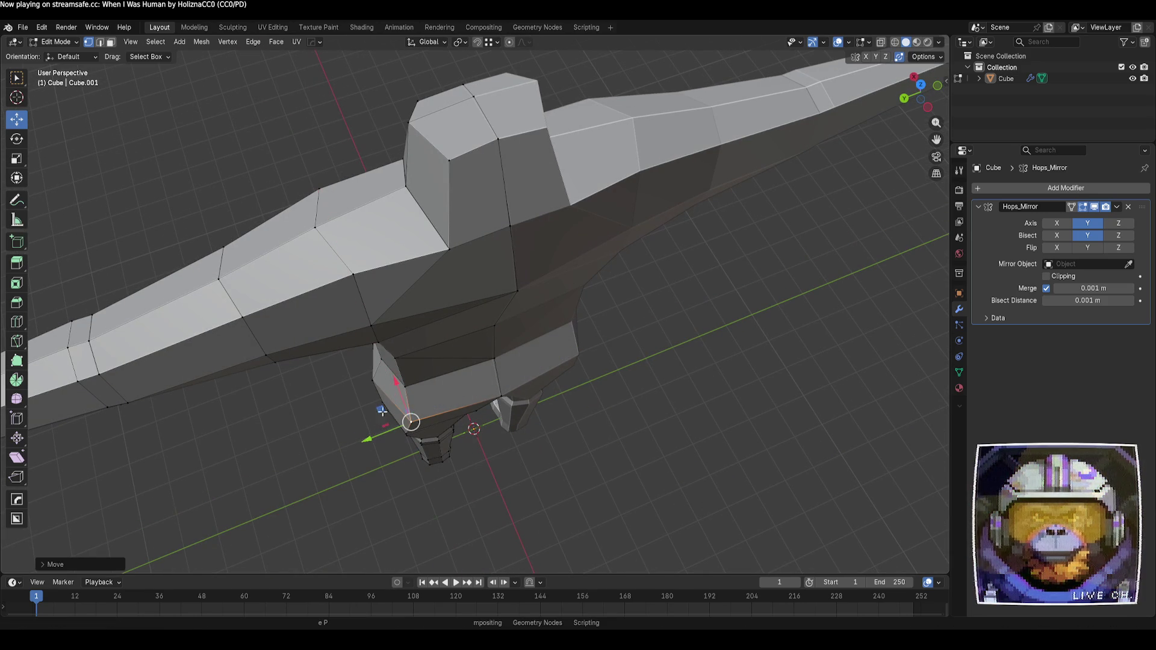
click(564, 442)
- Merge the armpit vertex up into the shoulder vertex
scroll(564, 443, down, 5)
mouse_move(565, 442)
middle_down()
mouse_move(604, 361)
mouse_move(604, 468)
mouse_move(648, 418)
mouse_move(637, 462)
mouse_move(609, 443)
mouse_move(575, 287)
middle_up()
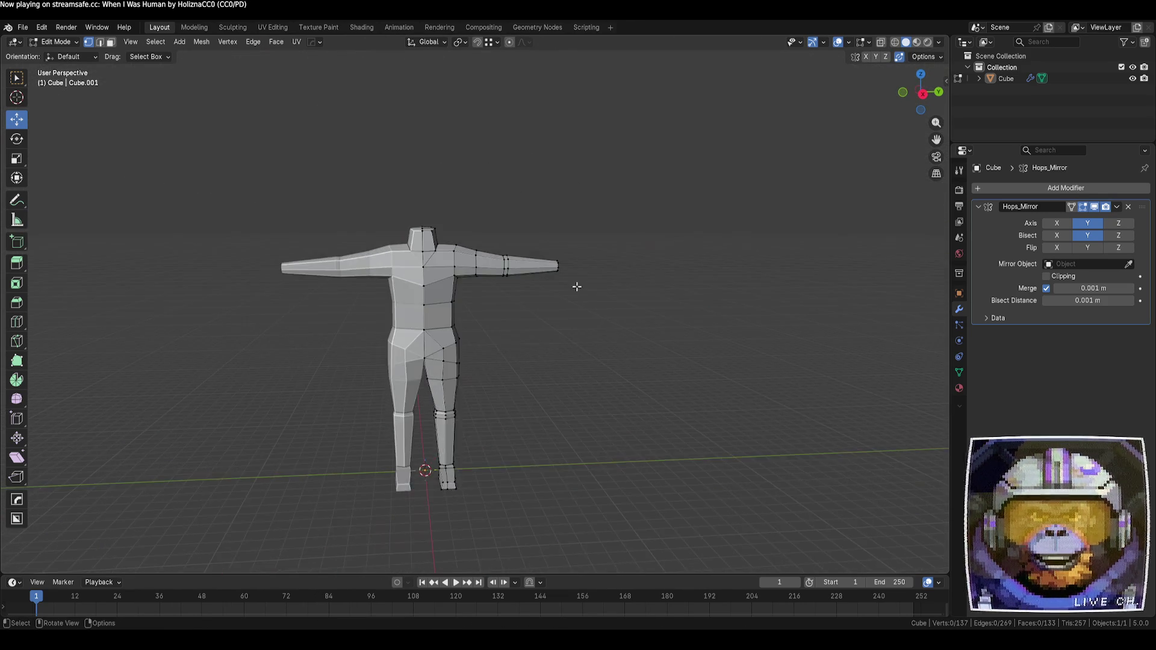
scroll(485, 354, up, 4)
mouse_move(593, 354)
middle_down()
mouse_move(668, 382)
mouse_move(663, 356)
mouse_move(676, 395)
middle_up()
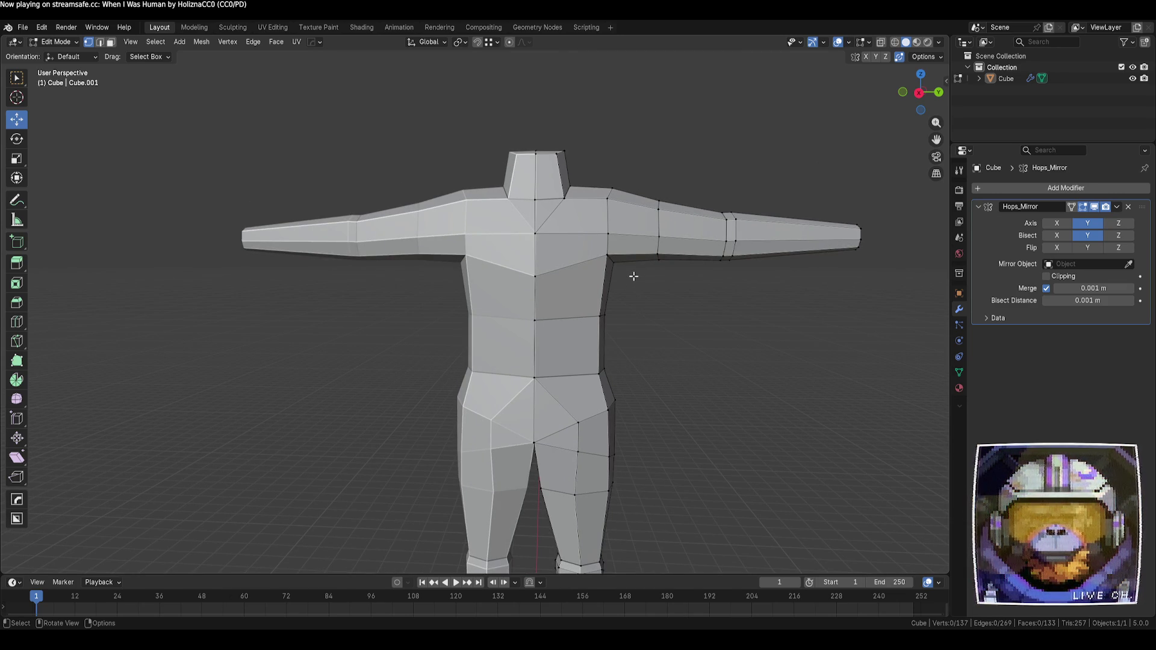
drag(611, 260, 608, 234)
click(743, 328)
mouse_move(743, 328)
middle_down()
mouse_move(668, 304)
mouse_move(656, 277)
middle_up()
click(647, 247)
- Merge the other armpit vertex upward and move a shoulder vertex into place
drag(653, 248, 653, 230)
mouse_move(719, 274)
middle_down()
mouse_move(664, 279)
mouse_move(702, 279)
mouse_move(709, 218)
middle_up()
click(704, 217)
mouse_move(704, 216)
mouse_down()
mouse_move(701, 198)
mouse_move(711, 197)
mouse_up()
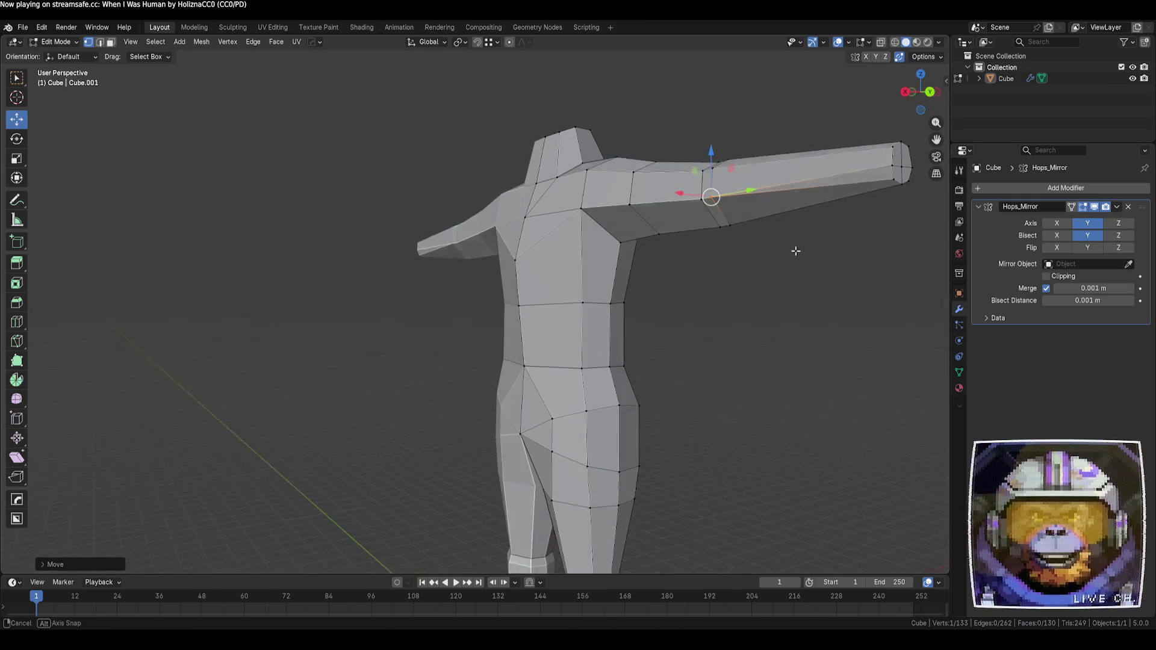
- Merge the arm-tip vertex and another arm vertex into their neighbours
middle_drag(796, 248, 792, 260)
drag(864, 221, 869, 208)
click(812, 295)
mouse_move(812, 295)
middle_down()
mouse_move(813, 307)
mouse_move(729, 306)
mouse_move(627, 343)
mouse_move(547, 284)
middle_up()
mouse_move(537, 277)
mouse_down()
mouse_move(545, 270)
mouse_move(530, 264)
mouse_up()
mouse_move(680, 284)
mouse_down()
mouse_move(668, 286)
mouse_move(688, 258)
mouse_move(758, 248)
mouse_move(749, 251)
mouse_move(793, 268)
mouse_move(801, 242)
mouse_up()
click(688, 283)
click(692, 347)
scroll(849, 358, up, 3)
mouse_move(849, 358)
middle_down()
mouse_move(789, 356)
mouse_move(799, 387)
mouse_move(789, 394)
middle_up()
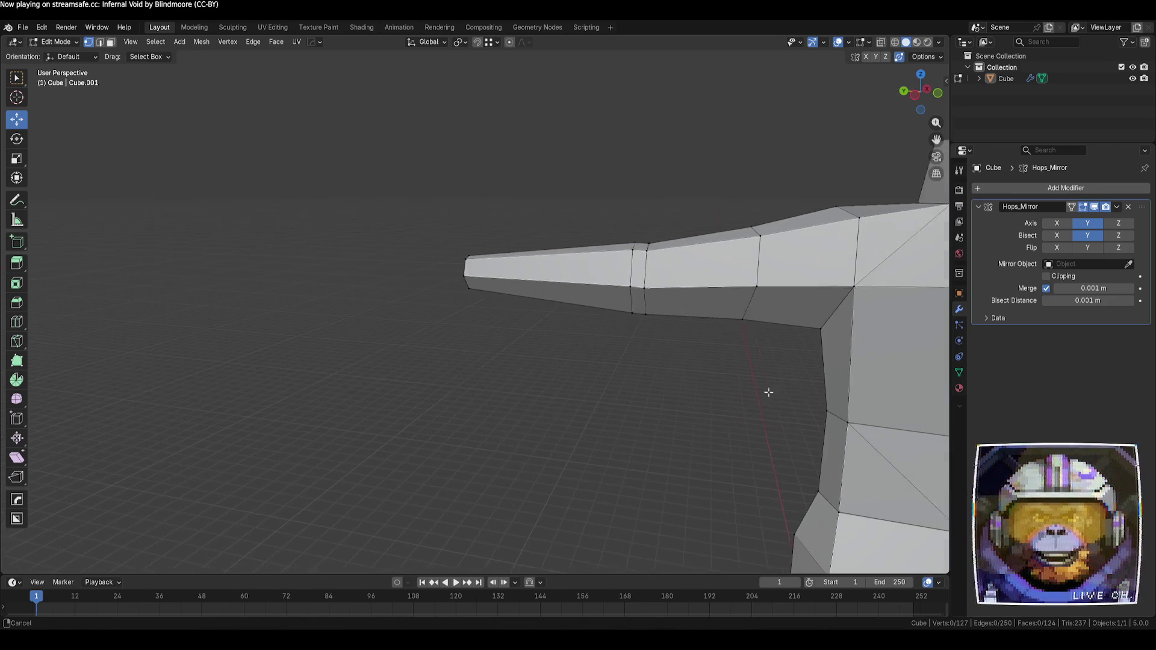
right_click(789, 395)
key(m)
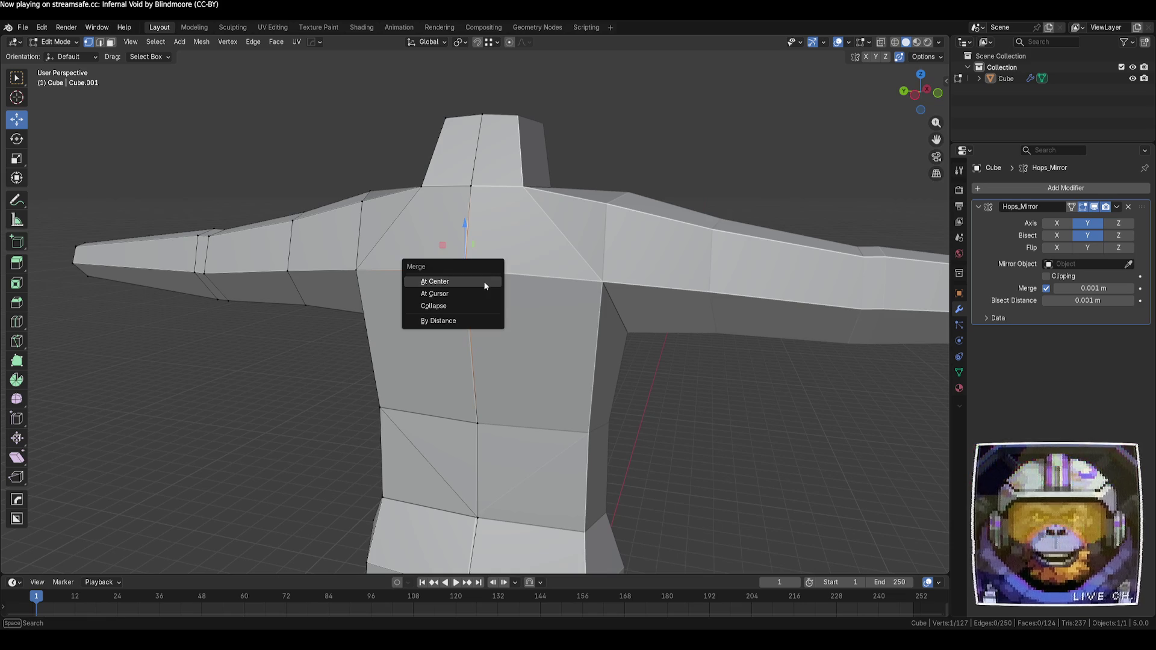
click(482, 279)
click(363, 396)
scroll(363, 395, down, 6)
middle_drag(363, 395, 380, 392)
mouse_move(390, 345)
middle_down()
mouse_move(390, 310)
mouse_move(467, 315)
mouse_move(487, 359)
middle_up()
mouse_move(410, 343)
middle_down()
mouse_move(503, 392)
mouse_move(457, 385)
mouse_move(547, 381)
mouse_move(454, 348)
mouse_move(434, 366)
mouse_move(508, 382)
middle_up()
scroll(434, 369, up, 3)
- Merge the front-shoulder and upper-arm vertices into their neighbours with G and auto-merge
click(476, 380)
key(g)
click(490, 374)
key(g)
click(450, 365)
middle_drag(450, 365, 459, 385)
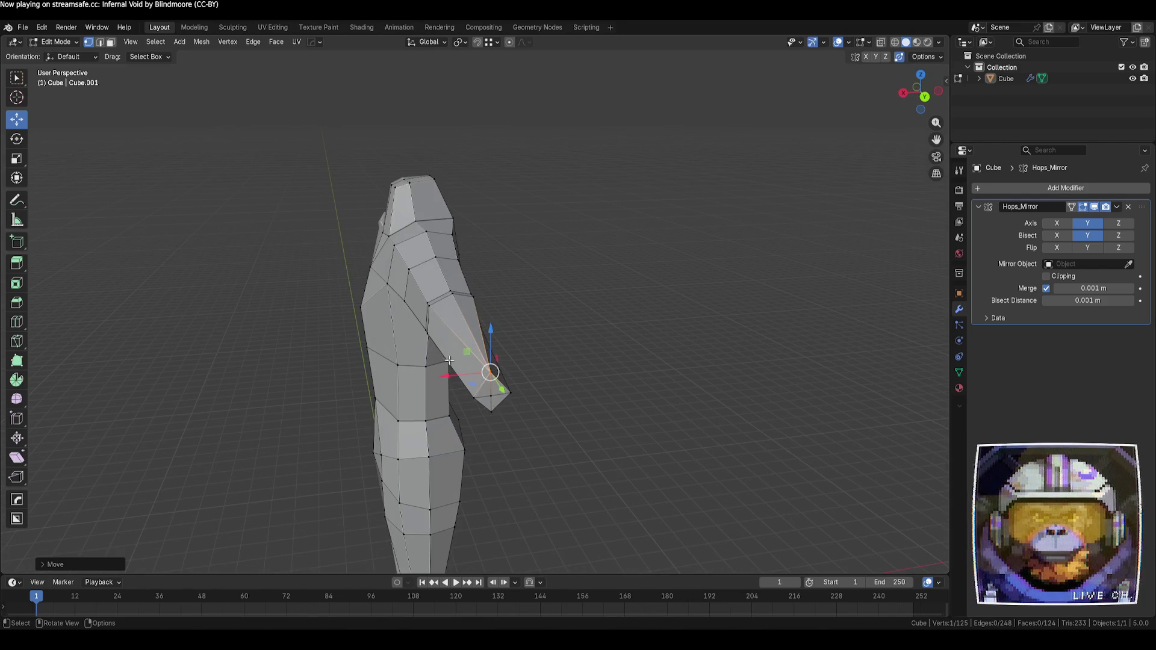
key(g)
click(446, 292)
key(g)
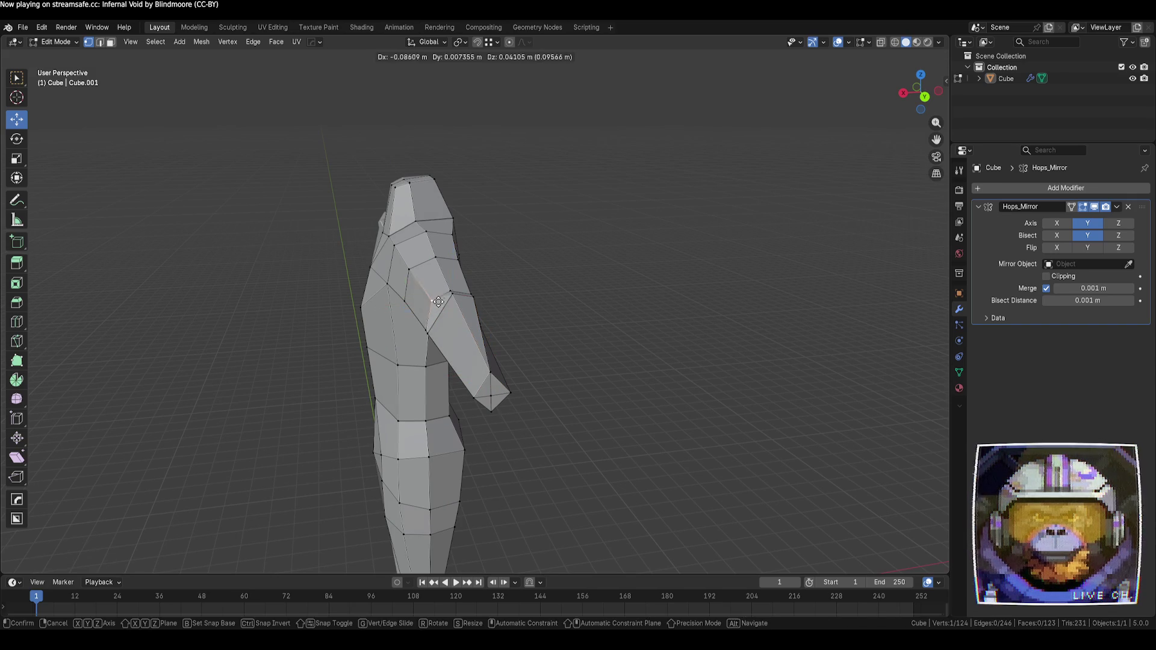
click(446, 293)
key(g)
click(393, 248)
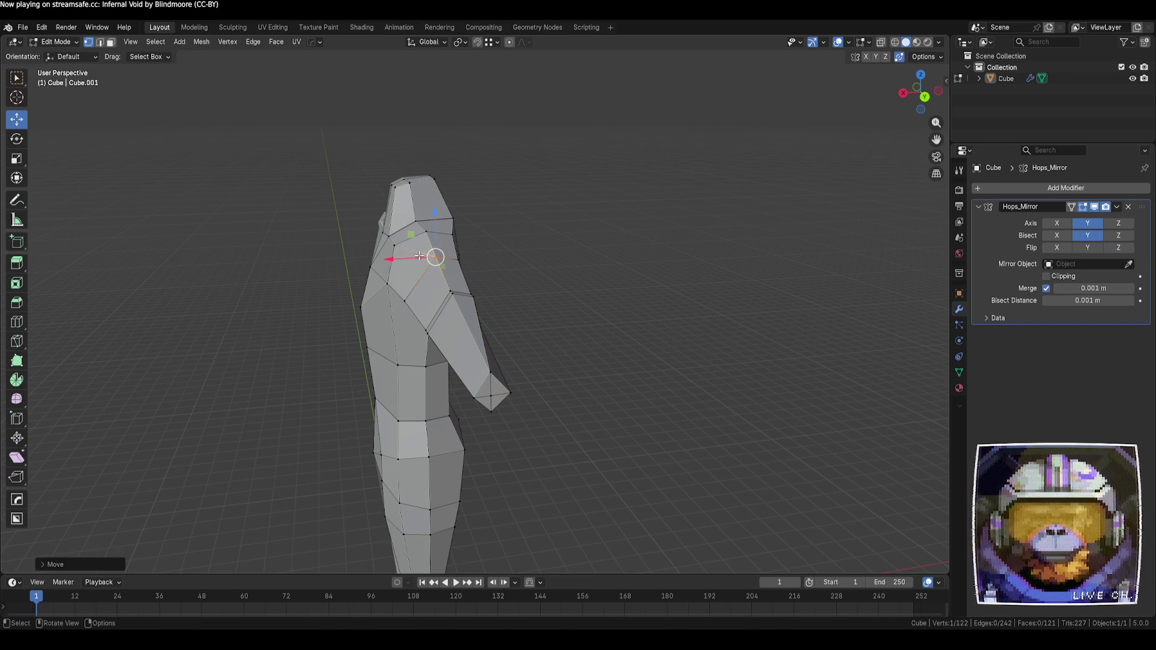
key(g)
click(349, 218)
- From another angle, merge the remaining shoulder vertices, reaching 118 vertices and 117 faces
middle_drag(557, 290, 524, 307)
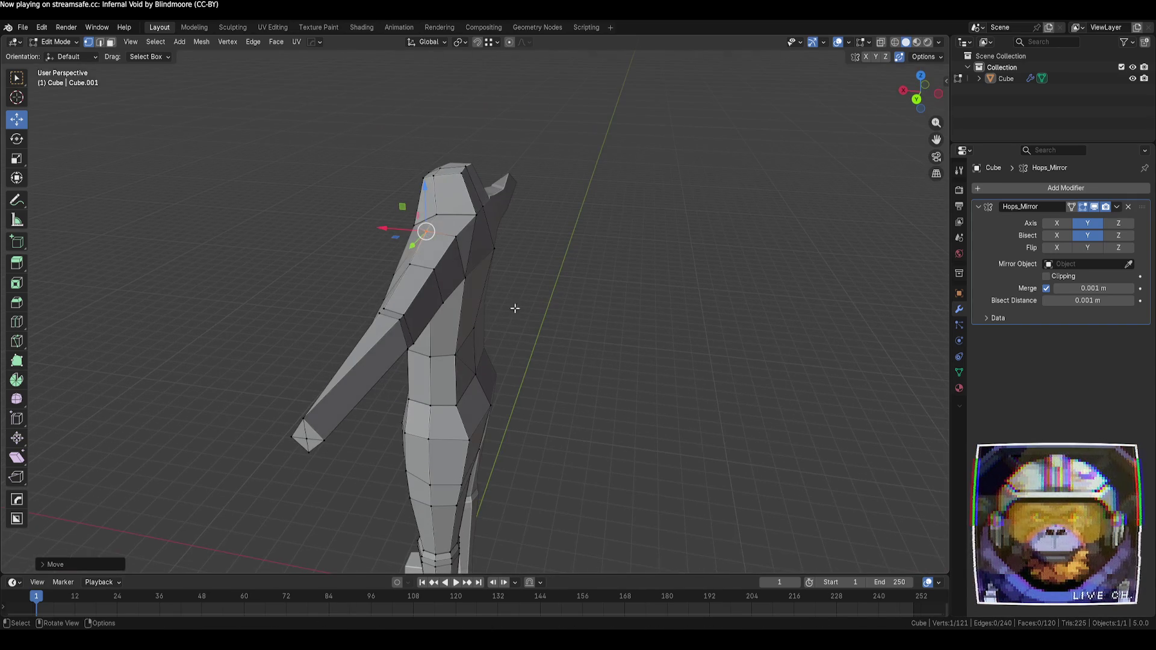
key(g)
click(379, 313)
click(399, 314)
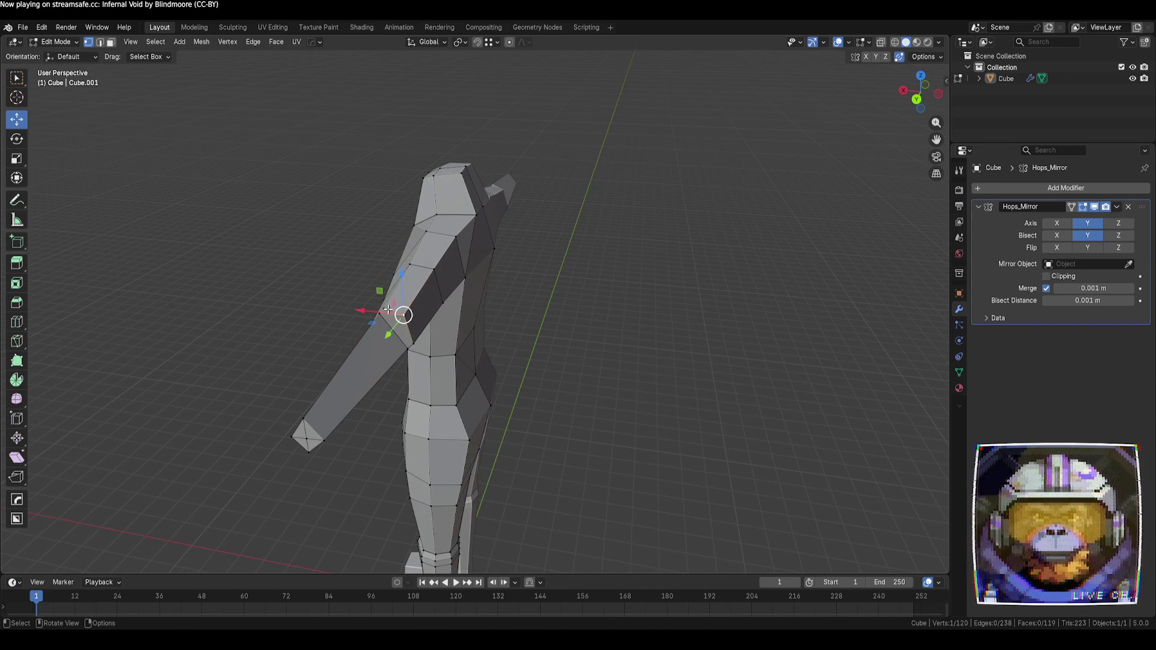
key(g)
click(390, 310)
mouse_move(389, 310)
middle_down()
mouse_move(506, 338)
mouse_move(428, 276)
mouse_move(549, 317)
mouse_move(548, 361)
mouse_move(456, 301)
mouse_move(588, 343)
mouse_move(570, 320)
mouse_move(620, 304)
mouse_move(510, 340)
middle_up()
key(g)
click(421, 274)
key(g)
click(447, 251)
click(447, 251)
- Undo the last shoulder merge and slide two shoulder vertices sideways along X
key(ctrl+z)
key(ctrl+z)
key(ctrl+z)
mouse_move(551, 304)
middle_down()
mouse_move(532, 300)
mouse_move(503, 328)
mouse_move(571, 333)
mouse_move(493, 317)
middle_up()
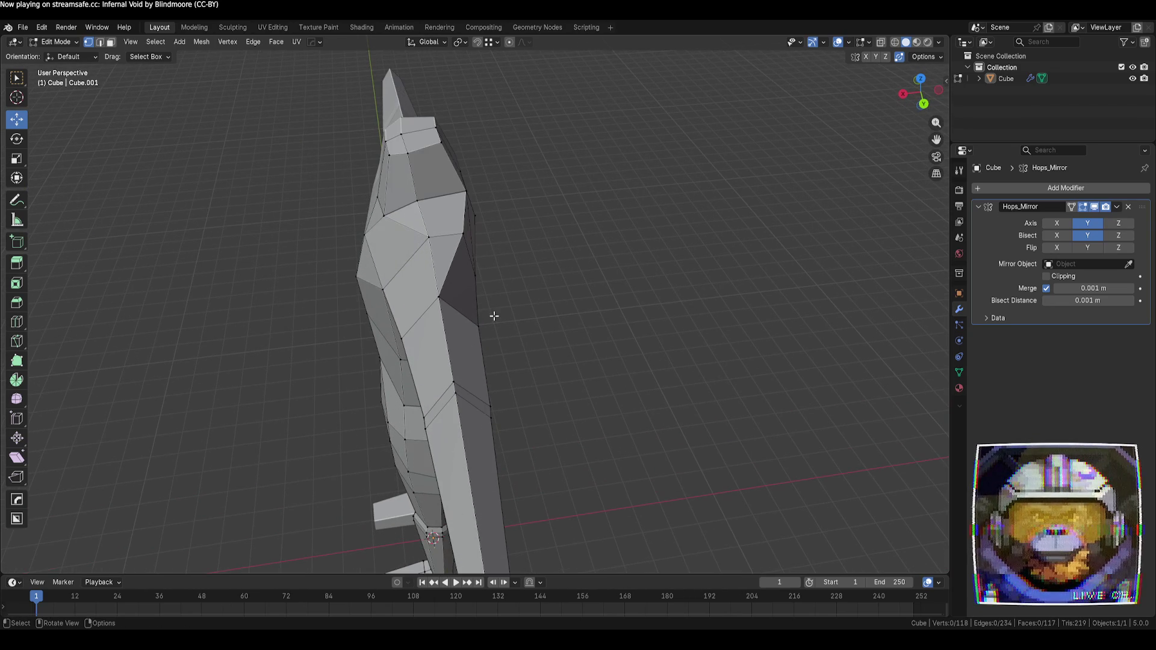
click(429, 239)
key(g)
key(x)
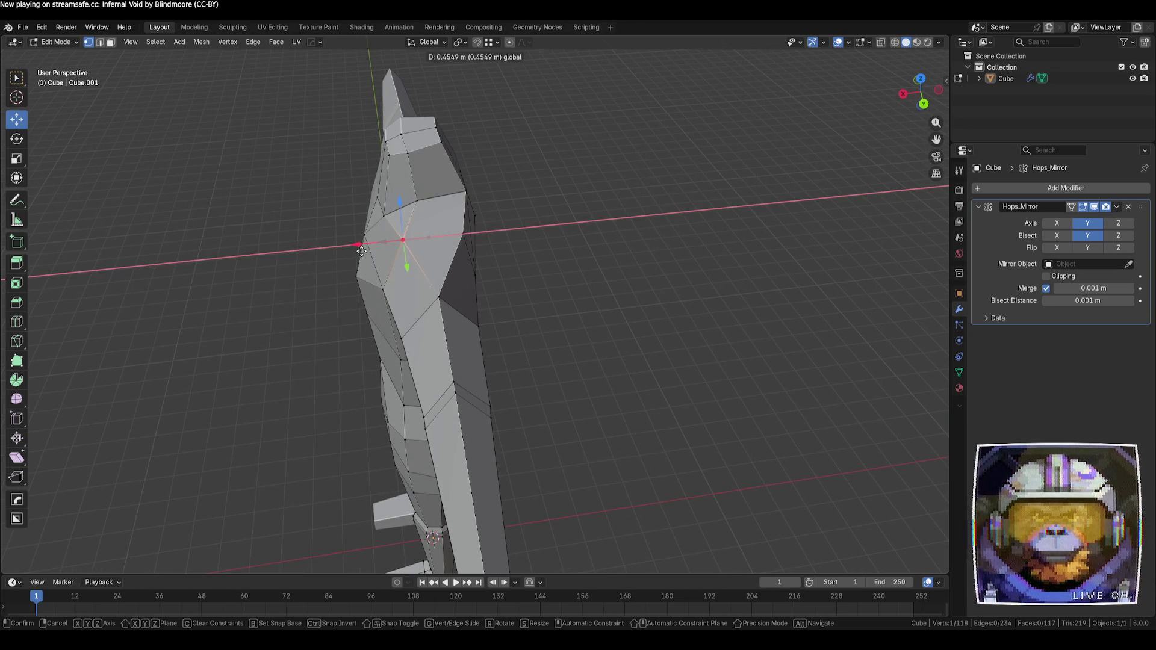
click(451, 249)
click(459, 236)
key(g)
key(x)
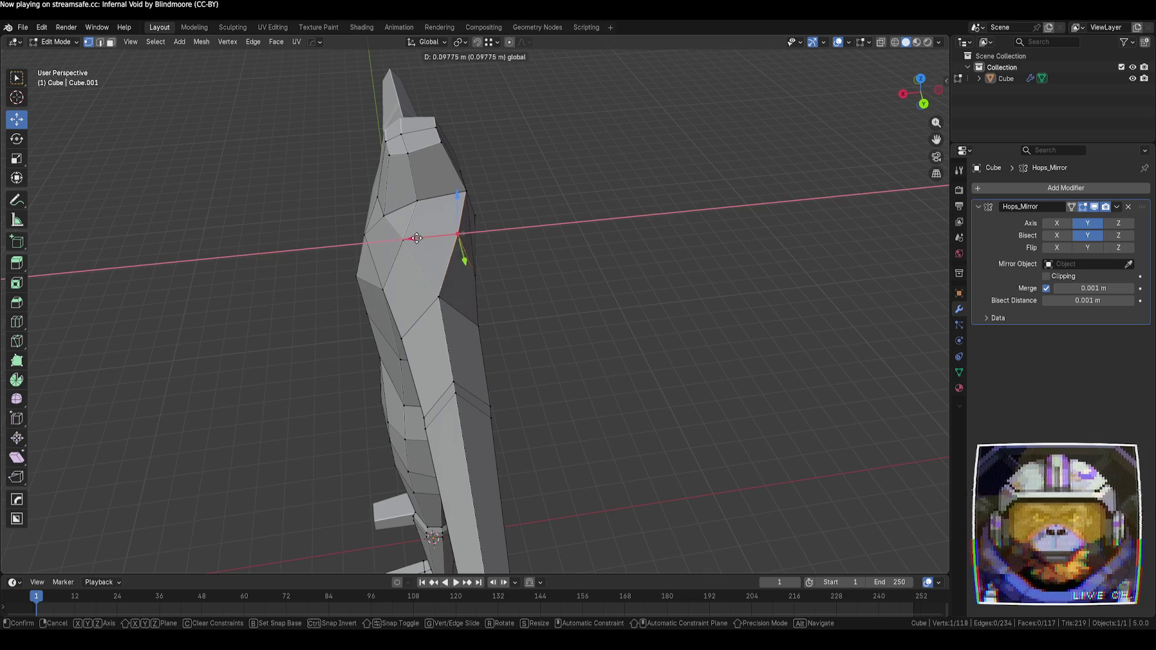
click(453, 253)
click(628, 309)
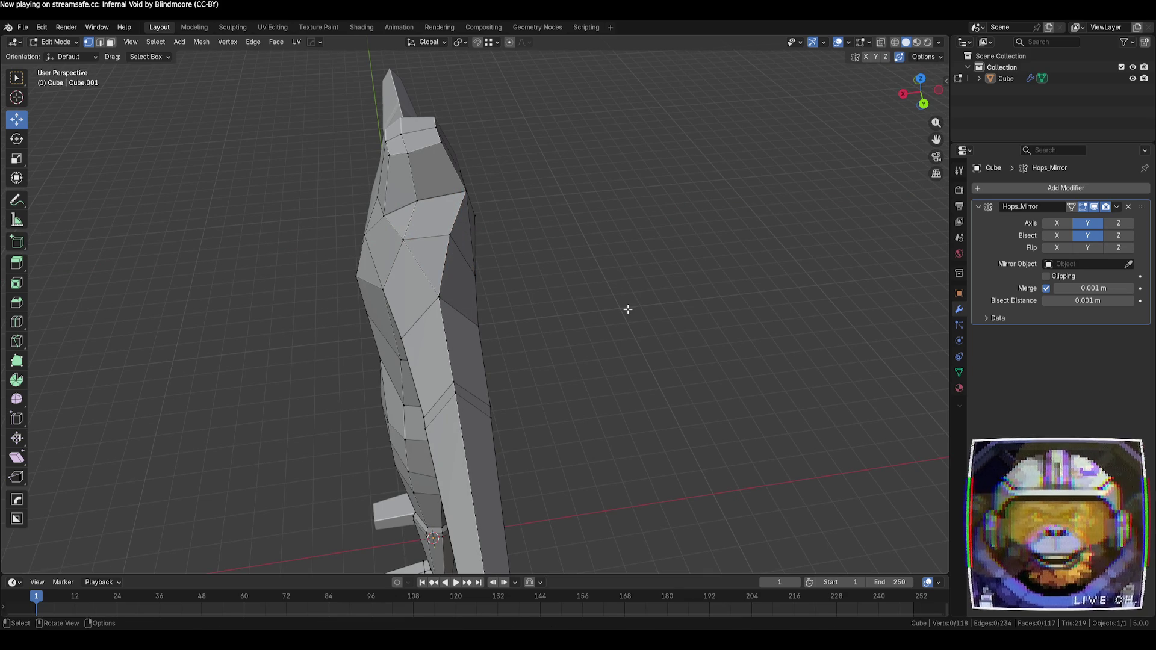
- Knife-cut a new edge across a shoulder face, giving 235 edges and 118 faces
key(k)
click(420, 200)
click(449, 236)
key(Return)
mouse_move(679, 313)
middle_down()
mouse_move(642, 289)
mouse_move(573, 289)
mouse_move(501, 258)
mouse_move(413, 291)
mouse_move(413, 318)
mouse_move(661, 281)
mouse_move(663, 251)
middle_up()
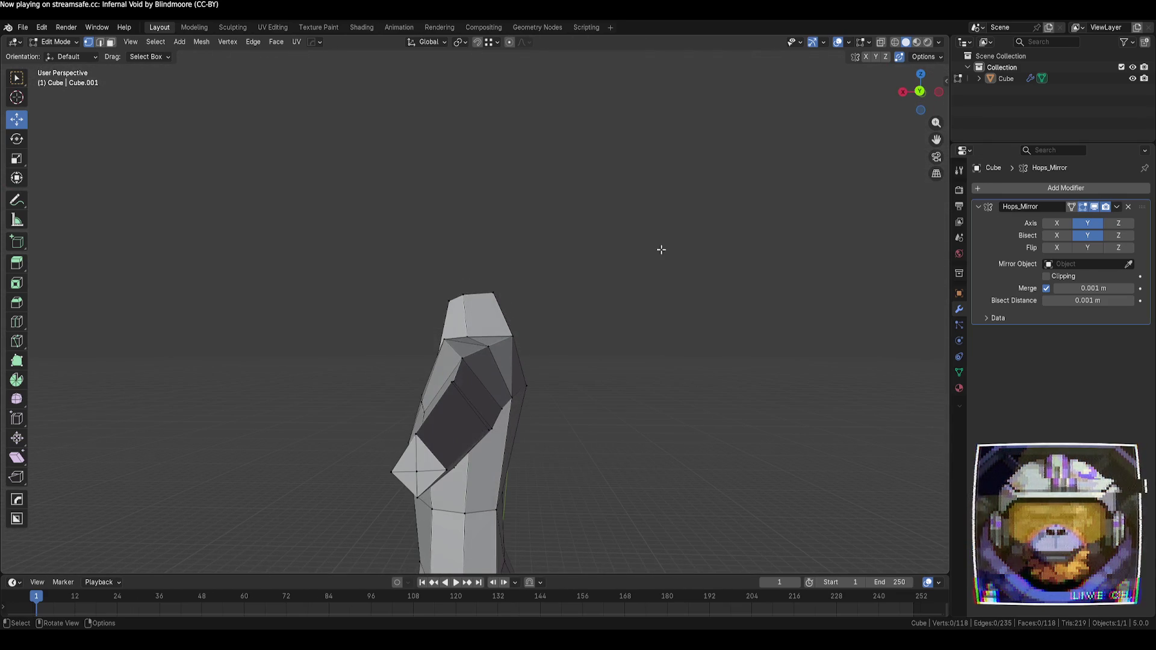
- Lift the selected shoulder vertex about 0.17 m along Z to round the shoulder top
click(489, 338)
drag(487, 307, 489, 296)
click(629, 366)
mouse_move(629, 366)
middle_down()
mouse_move(555, 383)
mouse_move(597, 393)
mouse_move(511, 364)
mouse_move(417, 369)
mouse_move(587, 387)
mouse_move(684, 359)
mouse_move(544, 410)
mouse_move(549, 439)
mouse_move(576, 374)
middle_up()
scroll(588, 328, up, 5)
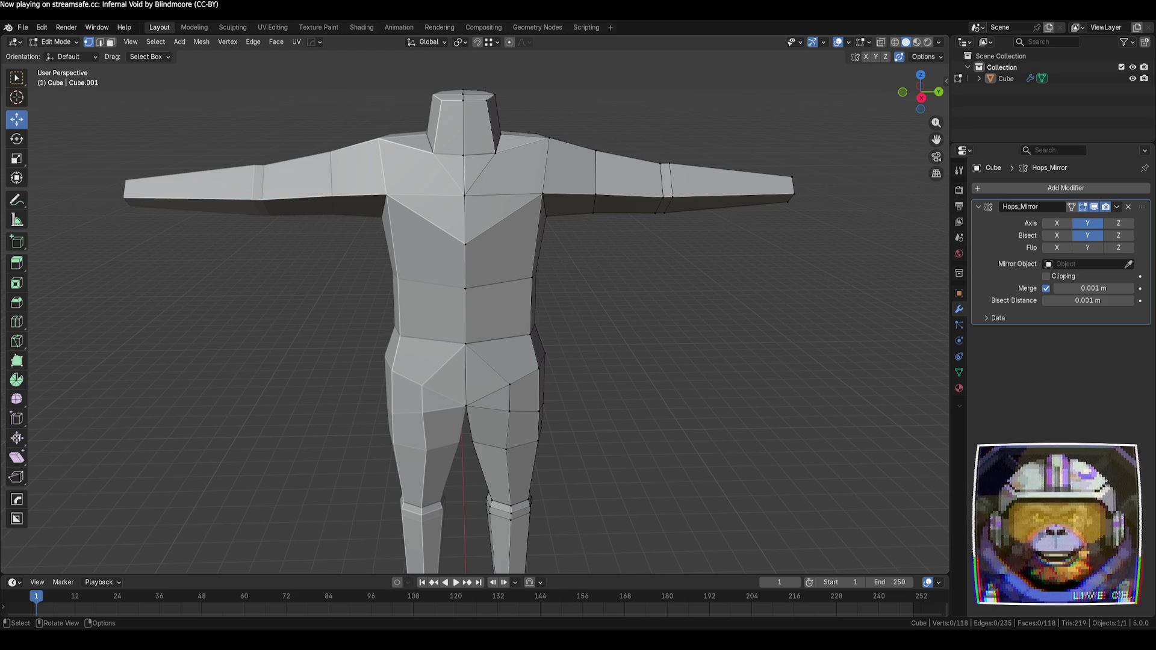
- Orbit around the whole figure, then snap to the Right Orthographic view
scroll(681, 323, down, 3)
mouse_move(681, 323)
middle_down()
mouse_move(652, 335)
mouse_move(598, 316)
mouse_move(557, 333)
middle_up()
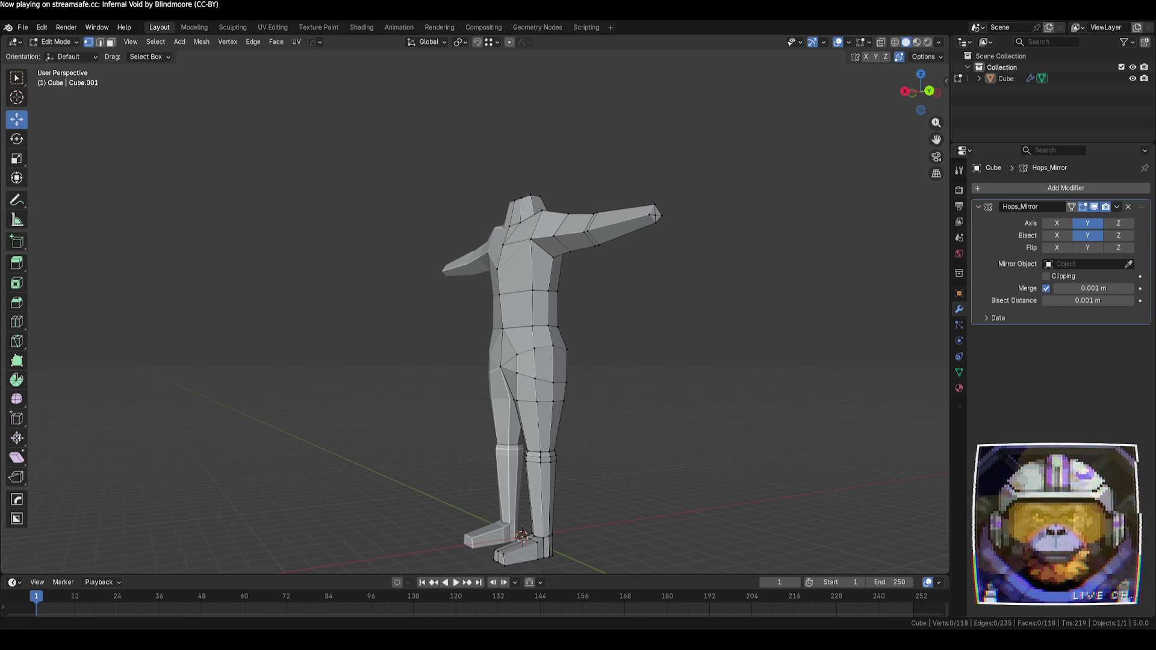
mouse_move(557, 333)
middle_down()
mouse_move(720, 482)
mouse_move(686, 483)
mouse_move(719, 361)
middle_up()
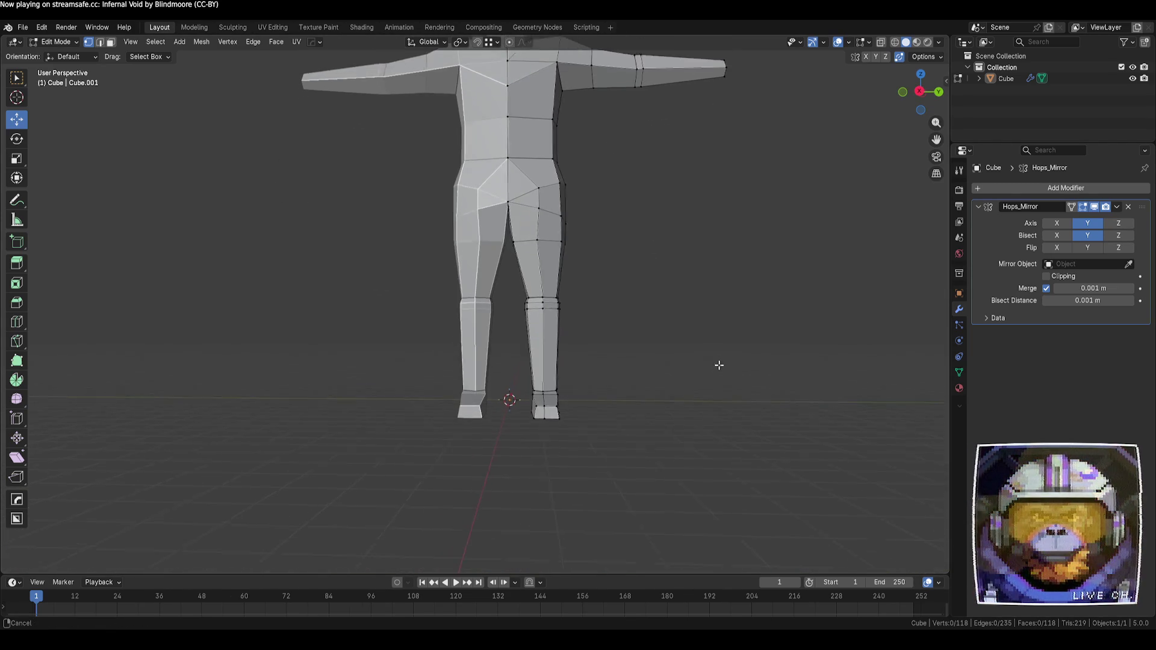
scroll(702, 378, up, 3)
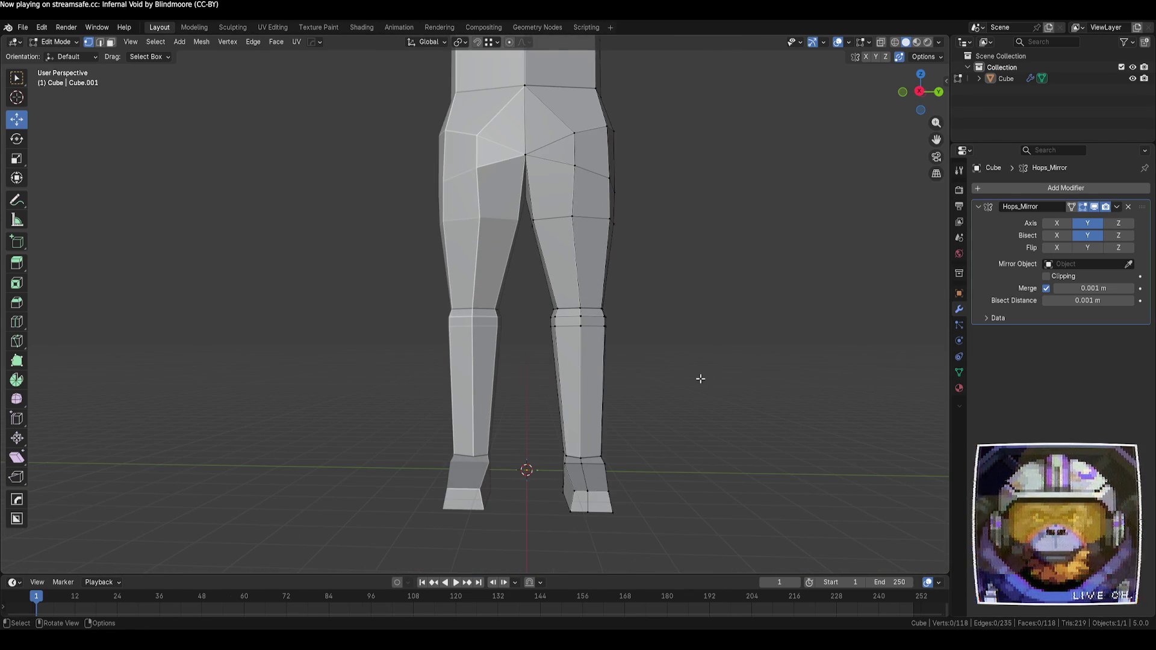
scroll(700, 378, down, 4)
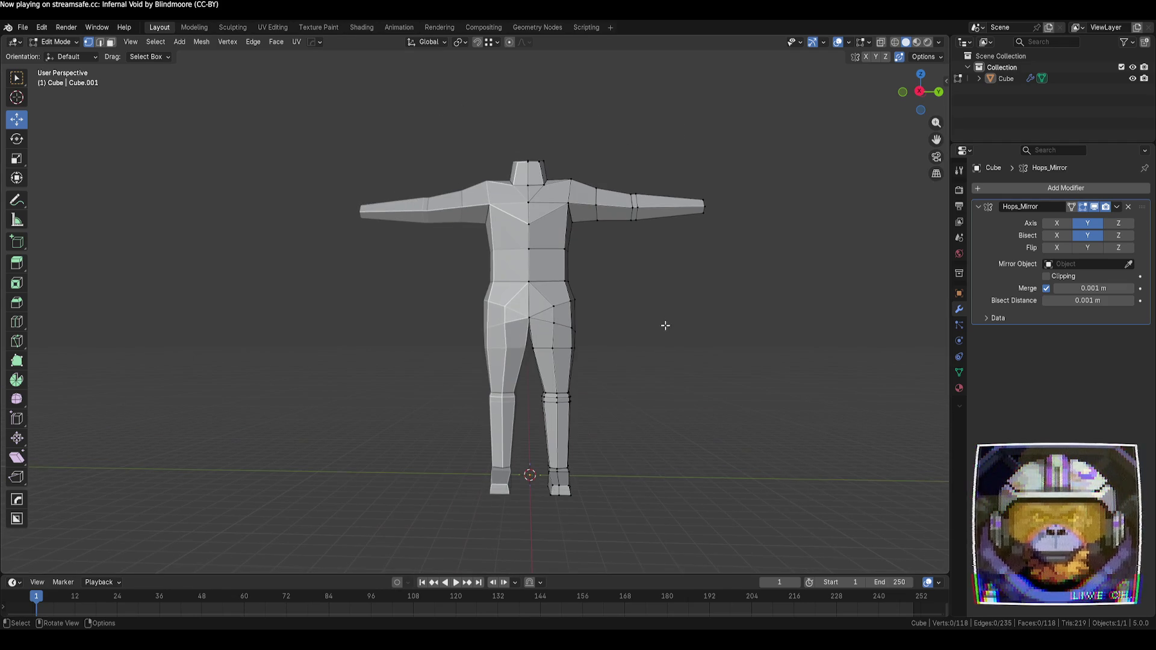
click(919, 92)
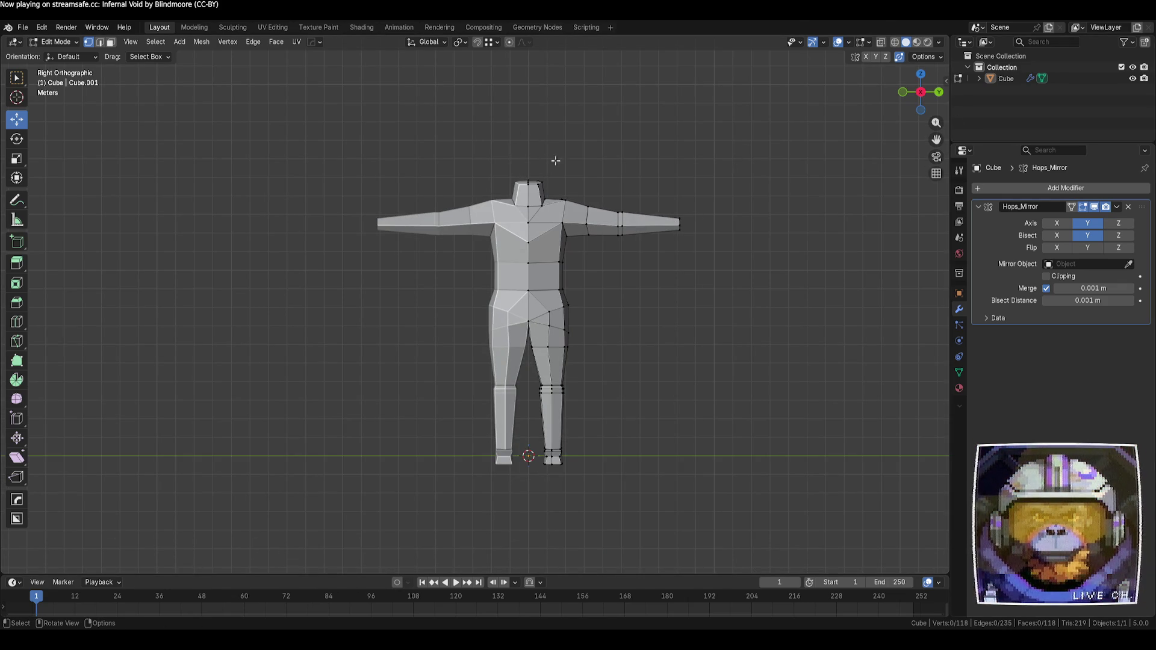
- Turn on X-ray, then select the torso and arm and lower them about 1 m
drag(446, 144, 738, 278)
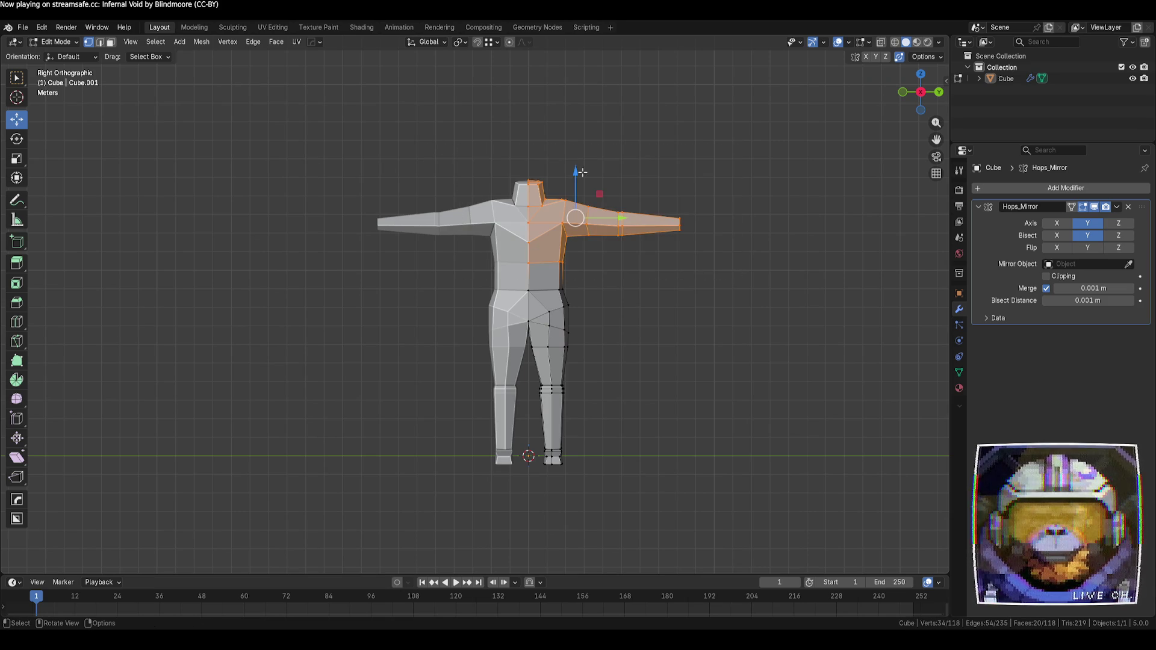
drag(576, 175, 575, 192)
key(ctrl+z)
key(alt+z)
click(501, 145)
drag(501, 144, 729, 275)
drag(581, 189, 585, 196)
- Lower the hip faces, then drop the whole torso-and-arm half about 1.6 m
mouse_move(636, 374)
mouse_down()
mouse_move(513, 282)
mouse_move(550, 291)
mouse_move(550, 302)
mouse_up()
mouse_move(768, 286)
mouse_down()
mouse_move(558, 187)
mouse_move(575, 199)
mouse_move(573, 217)
mouse_up()
click(596, 413)
drag(596, 413, 561, 387)
drag(499, 190, 726, 390)
mouse_move(569, 281)
mouse_down()
mouse_move(572, 309)
mouse_move(590, 320)
mouse_up()
click(636, 339)
scroll(636, 338, up, 2)
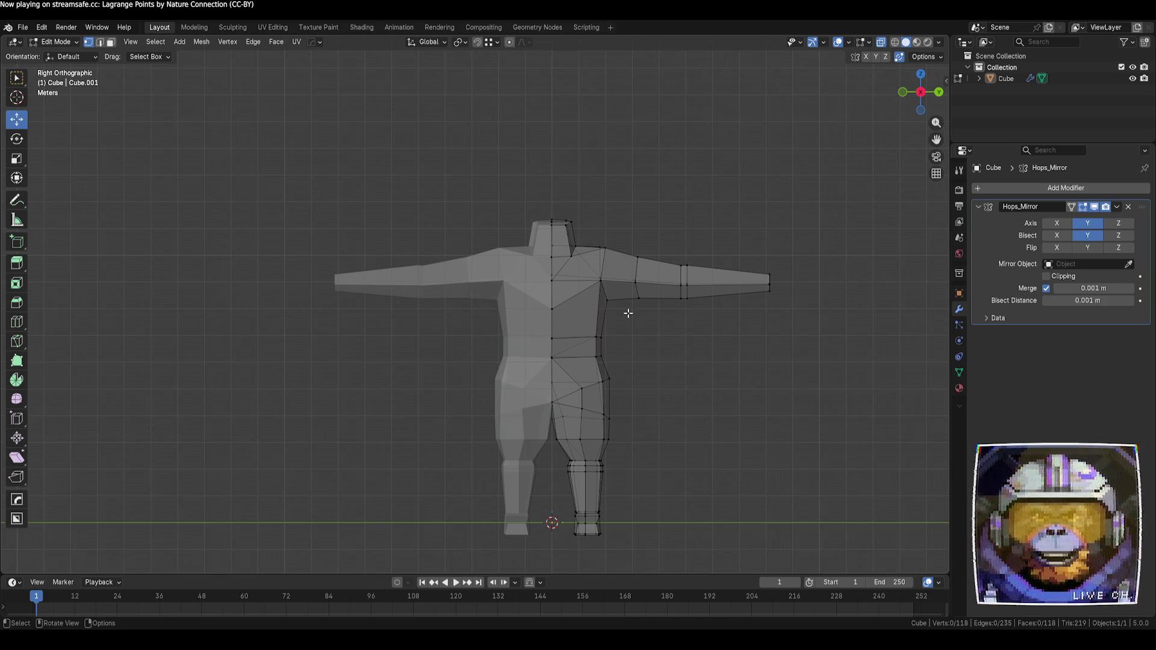
- Pull the arm-tip vertices inward to shorten the arms and slide the forearm loop inward
mouse_move(803, 322)
mouse_down()
mouse_move(621, 305)
mouse_move(668, 257)
mouse_up()
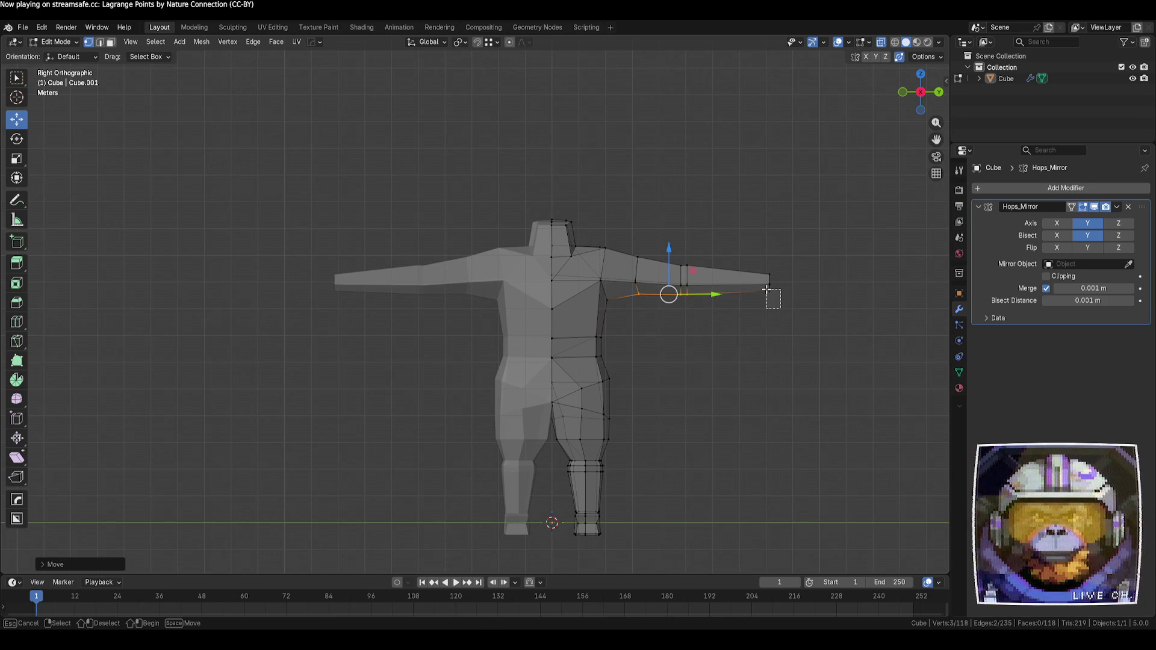
click(769, 289)
click(819, 253)
drag(818, 253, 727, 348)
mouse_move(816, 286)
mouse_down()
mouse_move(777, 284)
mouse_move(791, 284)
mouse_up()
alt+click(684, 272)
drag(721, 283, 711, 284)
- Move and scale the shoulder and upper-arm vertices, then reposition a shoulder vertex
drag(620, 248, 661, 336)
drag(676, 279, 675, 279)
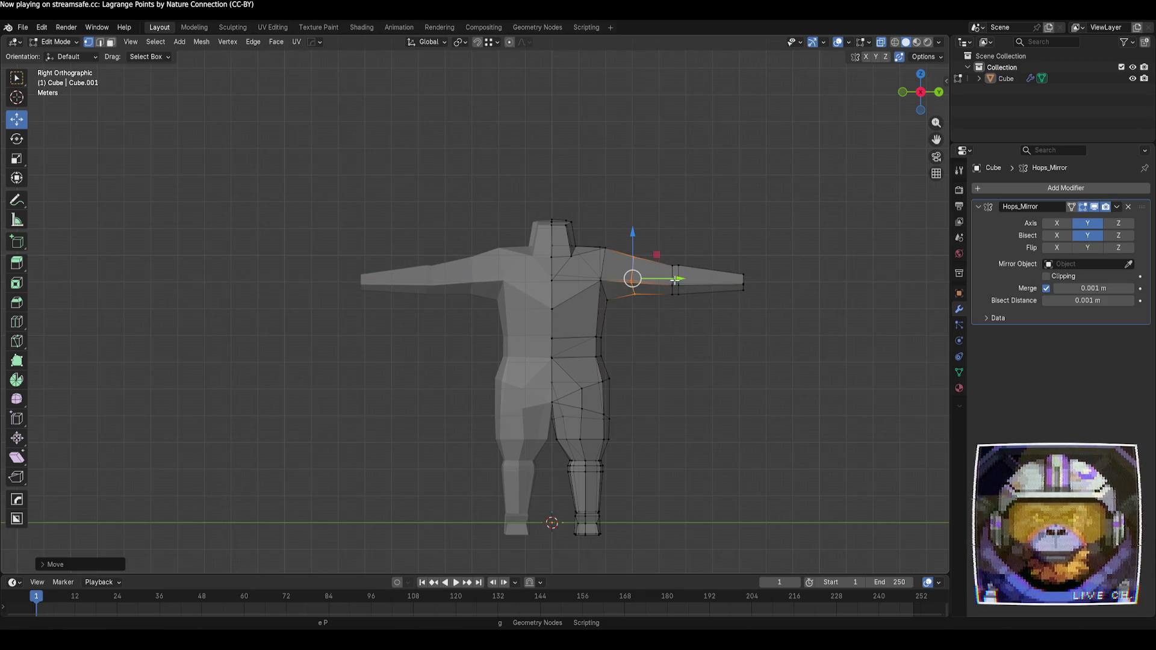
key(s)
click(691, 339)
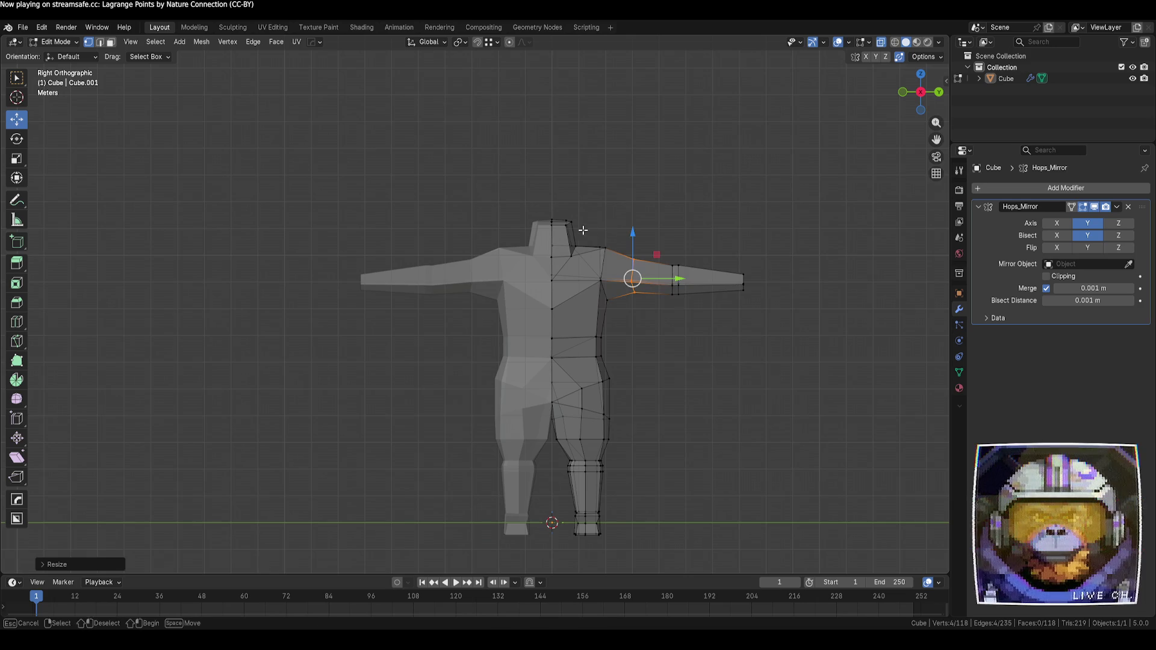
click(602, 246)
click(618, 313)
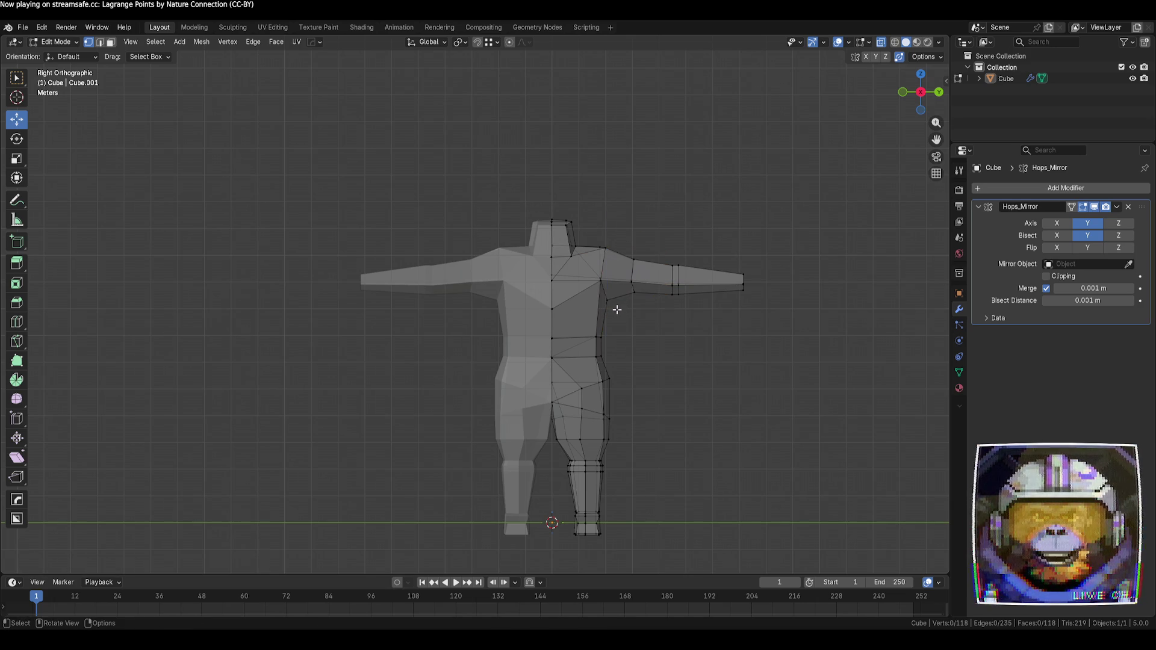
drag(607, 300, 628, 254)
- Raise the shoulder vertex slightly and lift the arm loop a little upward
ctrl+click(602, 281)
click(662, 229)
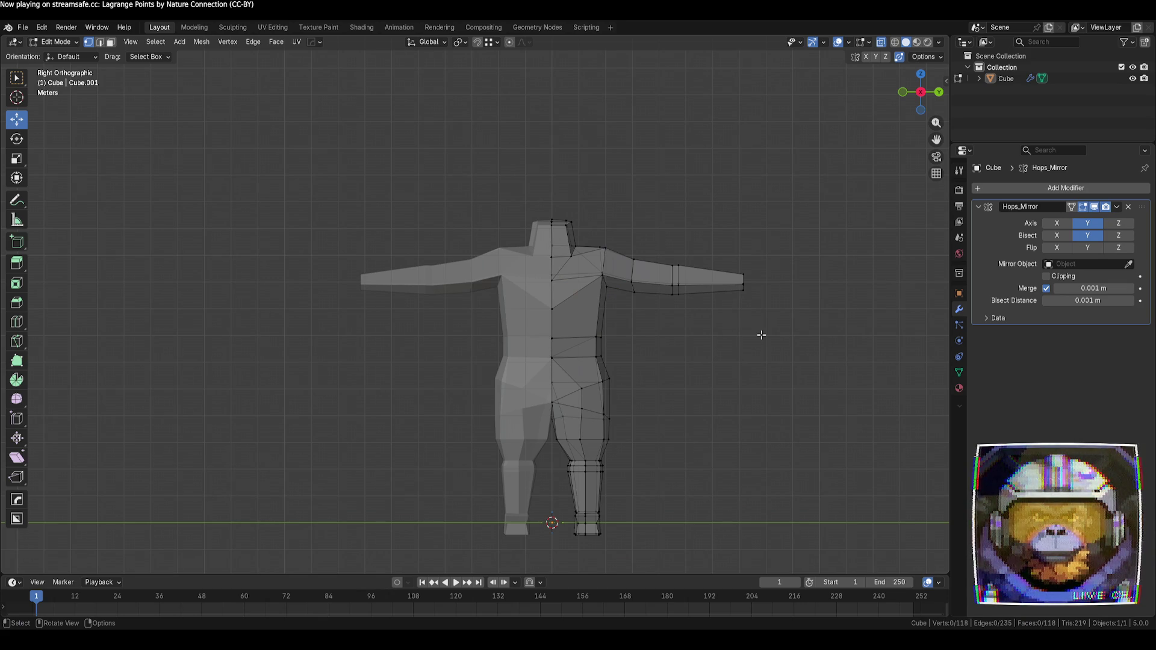
click(634, 260)
mouse_move(633, 229)
mouse_down()
mouse_move(641, 225)
mouse_move(677, 305)
mouse_move(718, 283)
mouse_up()
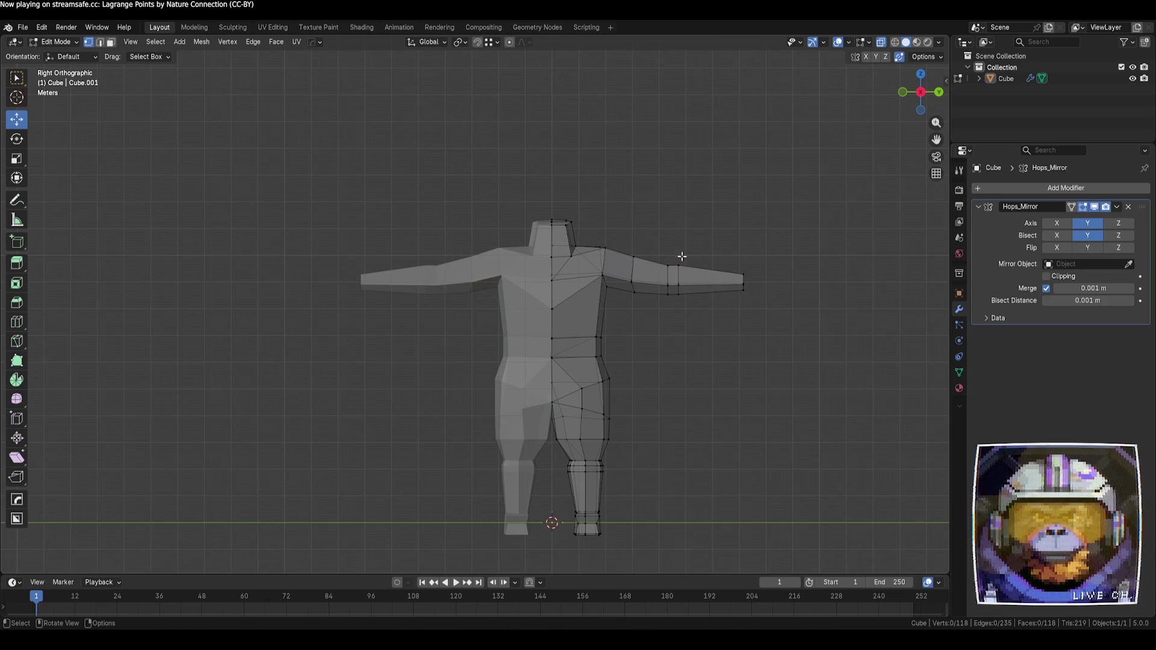
drag(679, 249, 678, 248)
- Grow the selection over the hand end, reposition it, and return to Object Mode
click(742, 275)
key(ctrl+KP_Add)
drag(767, 260, 743, 263)
click(794, 342)
mouse_move(794, 342)
middle_down()
mouse_move(779, 364)
mouse_move(670, 384)
mouse_move(743, 387)
mouse_move(658, 371)
mouse_move(649, 393)
mouse_move(728, 392)
mouse_move(678, 381)
mouse_move(723, 434)
mouse_move(622, 338)
mouse_move(565, 349)
mouse_move(505, 338)
mouse_move(496, 322)
mouse_move(783, 348)
mouse_move(813, 338)
mouse_move(759, 336)
middle_up()
key(Tab)
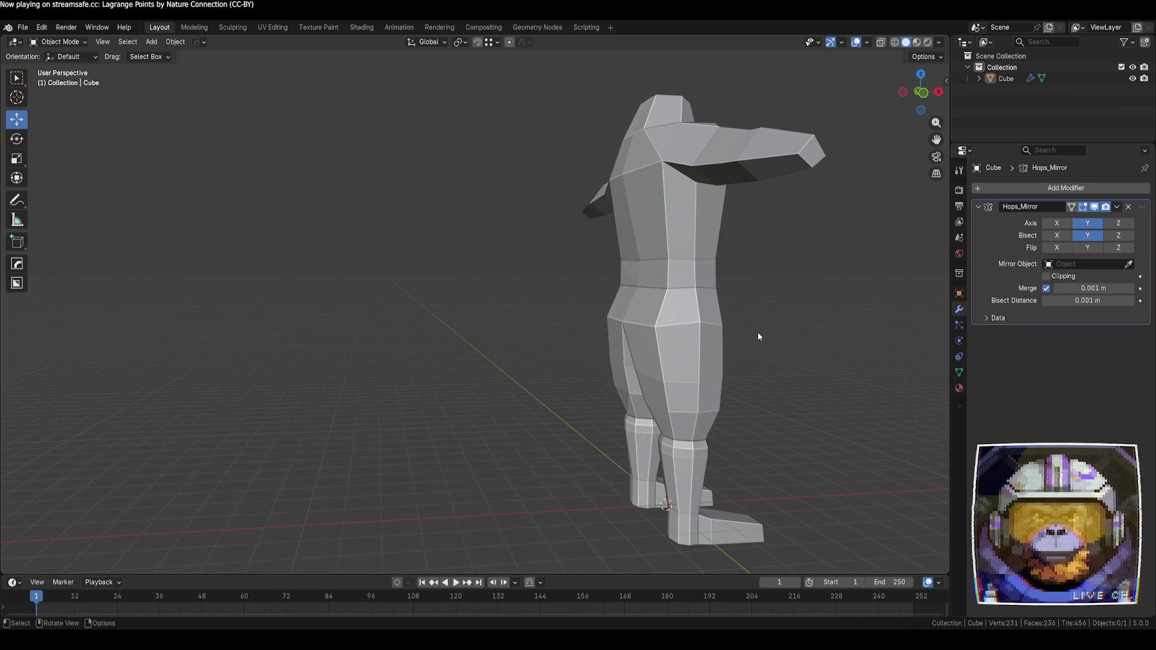
- Select the body mesh, enter Edit Mode, deselect everything and switch to vertex select
click(648, 329)
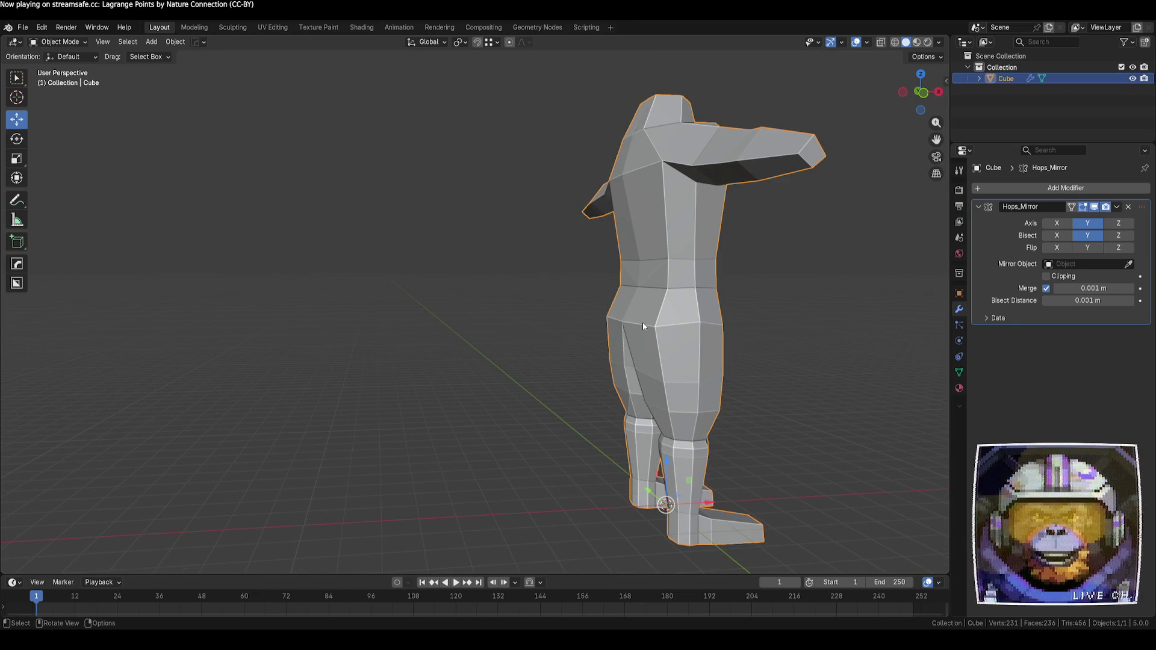
key(Tab)
mouse_move(596, 325)
middle_down()
mouse_move(607, 338)
mouse_move(692, 328)
mouse_move(697, 369)
mouse_move(602, 325)
mouse_move(614, 301)
mouse_move(621, 353)
mouse_move(674, 360)
middle_up()
click(694, 327)
key(alt+a)
key(1)
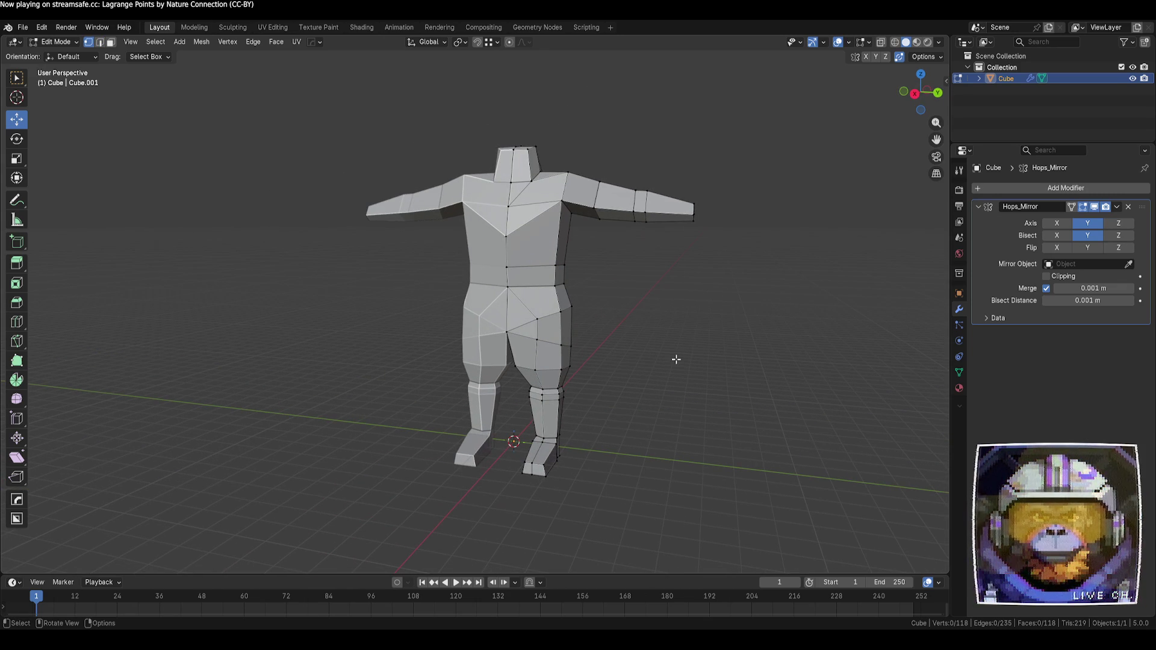
- Dissolve the extra vertex in the middle of the chest
mouse_move(735, 212)
middle_down()
mouse_move(689, 286)
mouse_move(581, 223)
middle_up()
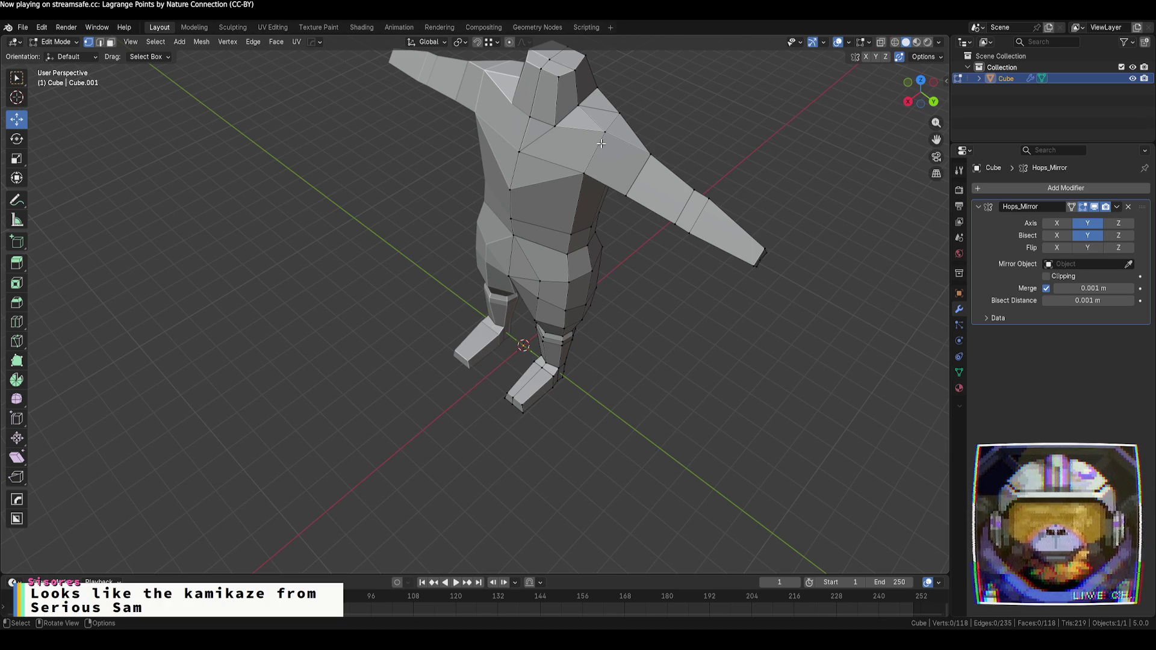
middle_drag(538, 233, 611, 167)
scroll(615, 170, up, 2)
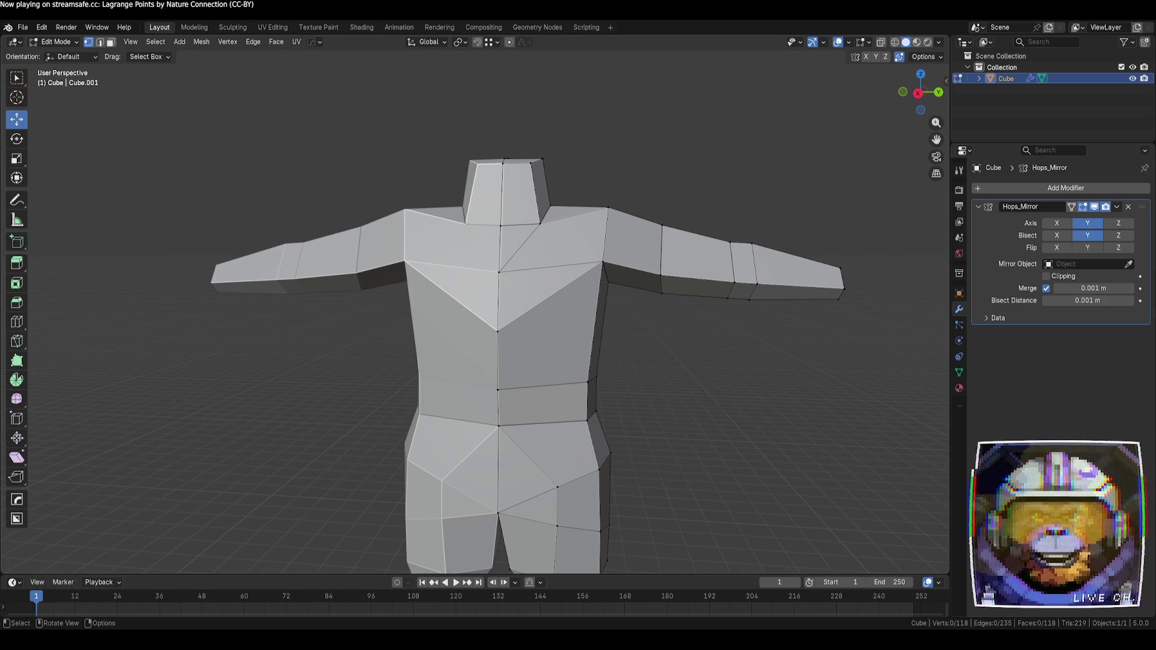
scroll(475, 325, down, 2)
scroll(699, 431, down, 1)
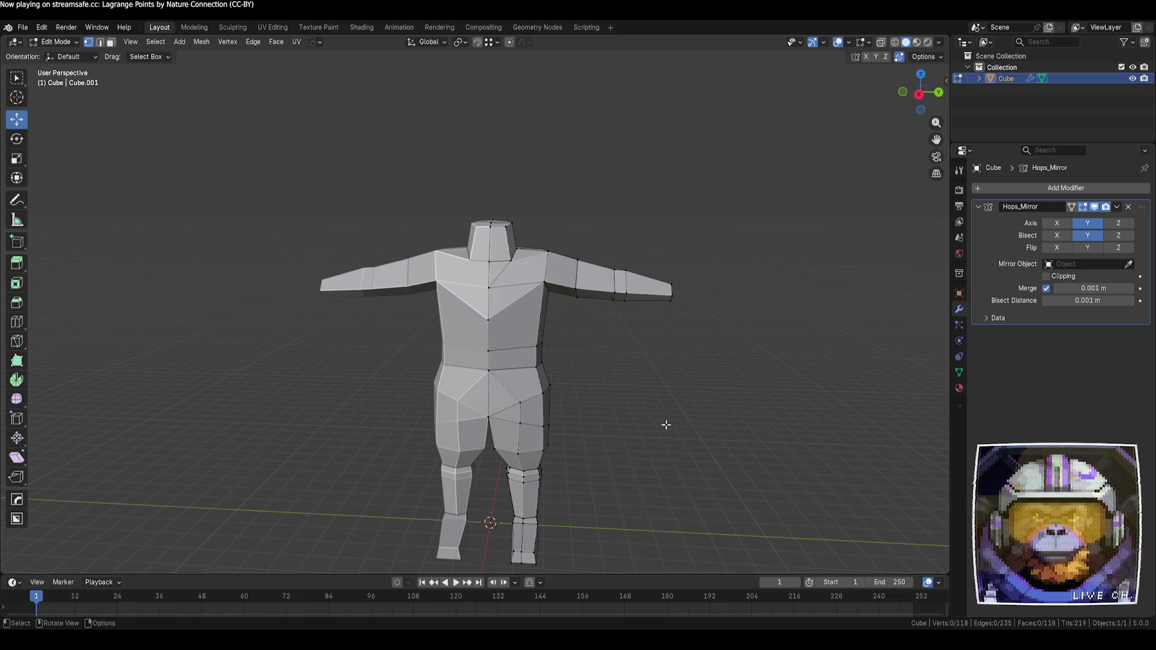
scroll(668, 416, up, 3)
scroll(668, 415, down, 1)
mouse_move(668, 415)
middle_down()
mouse_move(552, 382)
mouse_move(524, 400)
mouse_move(534, 410)
mouse_move(696, 405)
mouse_move(650, 444)
mouse_move(674, 372)
mouse_move(638, 418)
mouse_move(653, 427)
middle_up()
click(469, 239)
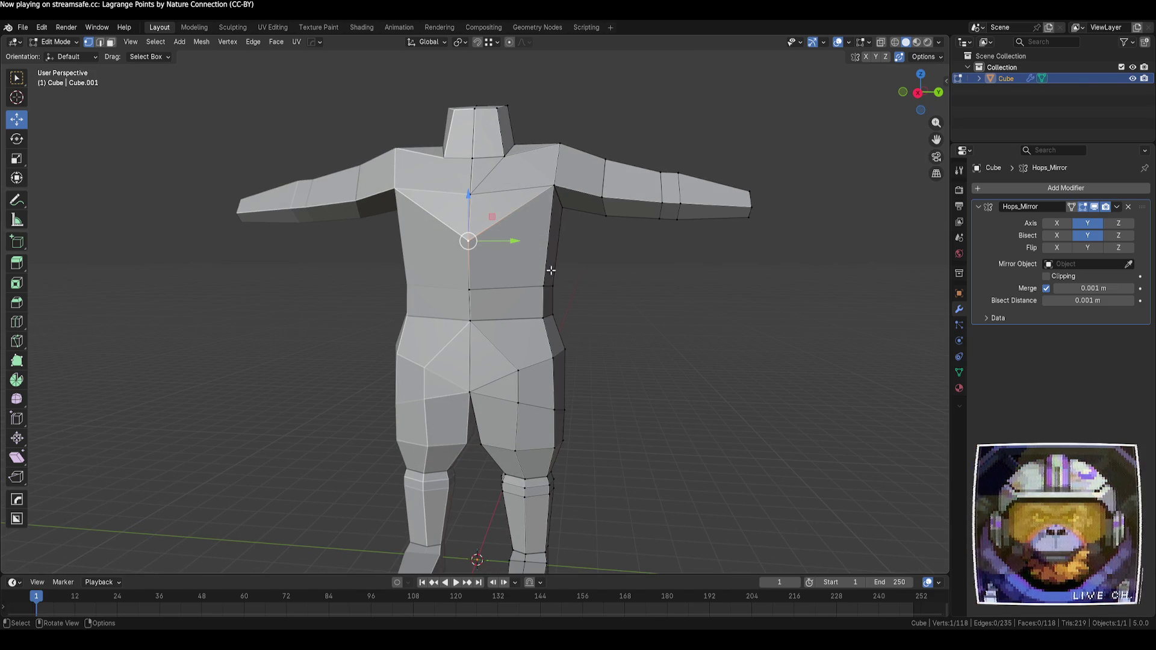
key(ctrl+x)
- Try moving a chest-side vertex sideways, then cancel the move and deselect it
mouse_move(693, 343)
middle_down()
mouse_move(710, 352)
mouse_move(645, 369)
mouse_move(620, 361)
mouse_move(602, 336)
mouse_move(590, 341)
middle_up()
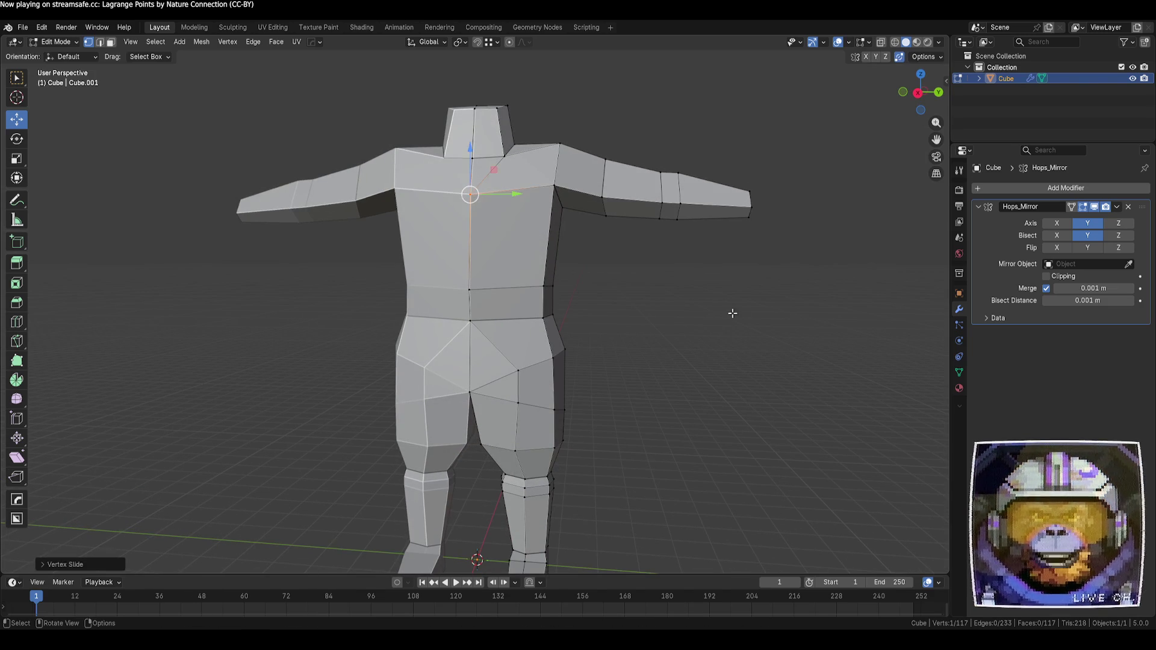
click(615, 288)
drag(572, 289, 578, 291)
key(Escape)
click(781, 333)
mouse_move(781, 333)
middle_down()
mouse_move(691, 336)
mouse_move(807, 341)
middle_up()
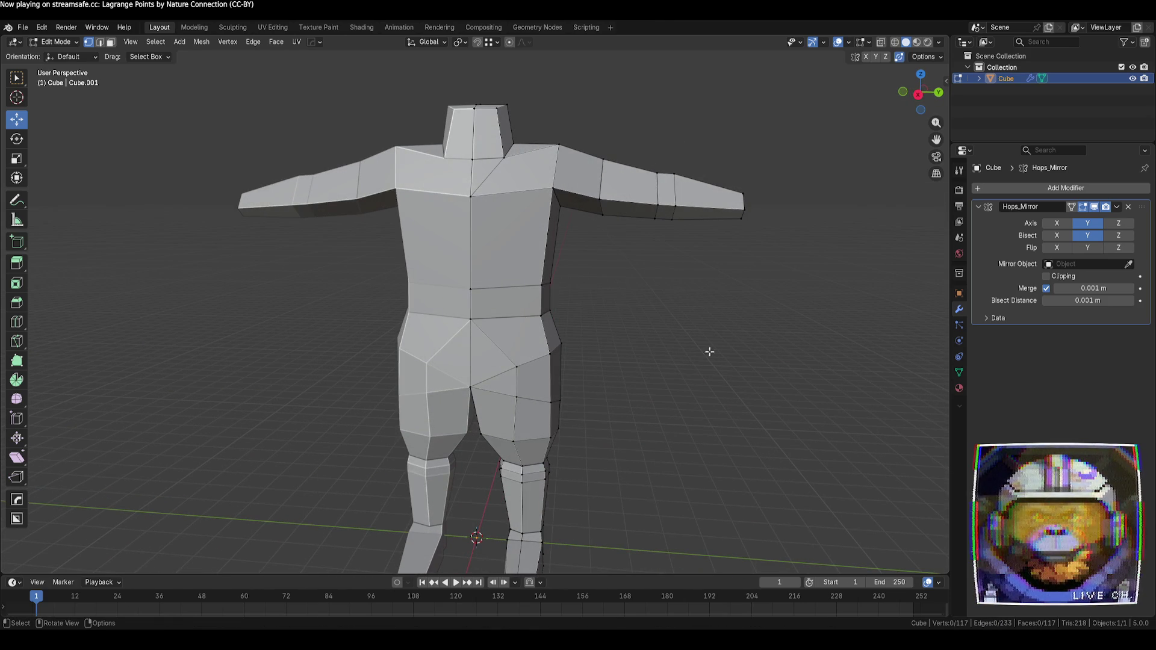
- In Right Orthographic with X-ray on, box-select the shoulder vertices and nudge them slightly
click(918, 94)
key(alt+z)
mouse_move(537, 121)
mouse_down()
mouse_move(562, 219)
mouse_move(580, 238)
mouse_up()
drag(601, 179, 591, 179)
click(586, 257)
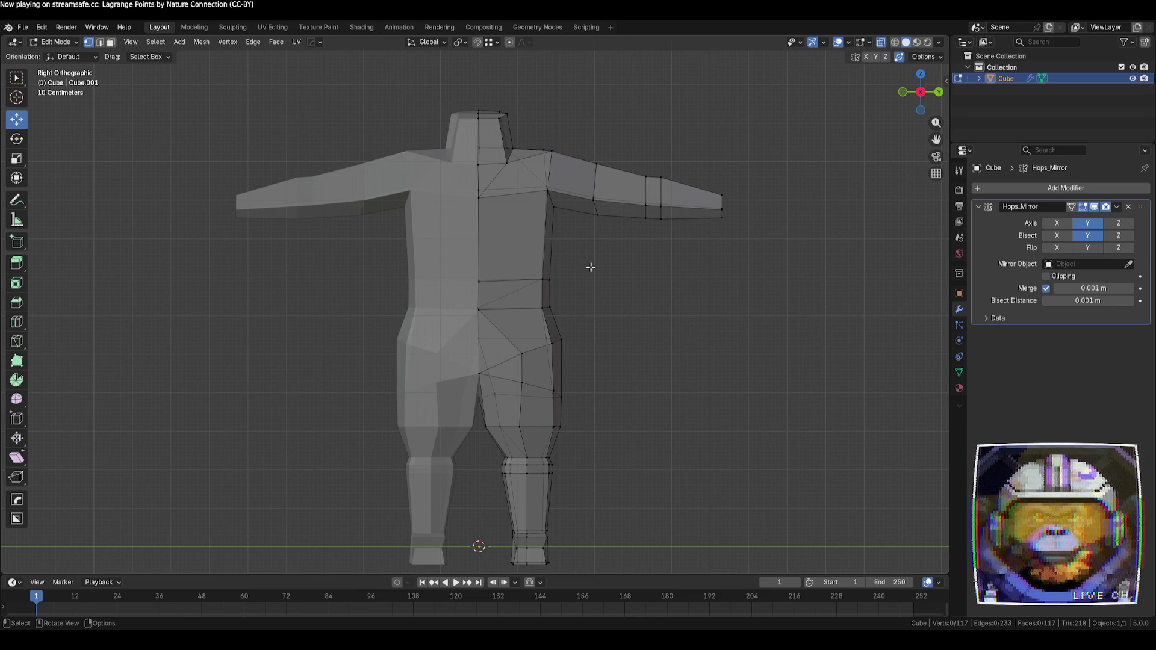
- Lasso-select the arm and torso-side vertices, shift them inward along Y, and return to Object Mode
scroll(590, 267, down, 2)
drag(737, 501, 659, 298)
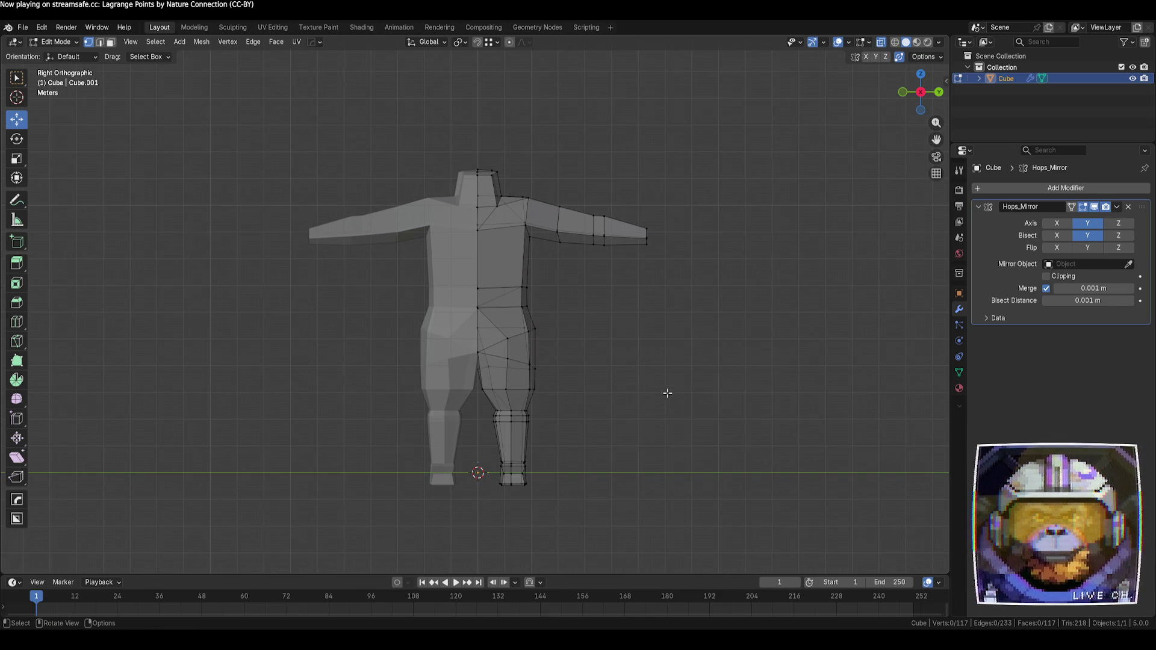
drag(16, 77, 58, 125)
mouse_move(694, 173)
mouse_down()
mouse_move(639, 143)
mouse_move(662, 338)
mouse_move(687, 193)
mouse_move(683, 310)
mouse_move(490, 175)
mouse_move(557, 312)
mouse_up()
drag(23, 84, 66, 150)
mouse_move(532, 129)
mouse_down()
mouse_move(606, 155)
mouse_move(696, 309)
mouse_move(568, 403)
mouse_move(525, 403)
mouse_move(512, 353)
mouse_move(508, 243)
mouse_move(530, 130)
mouse_up()
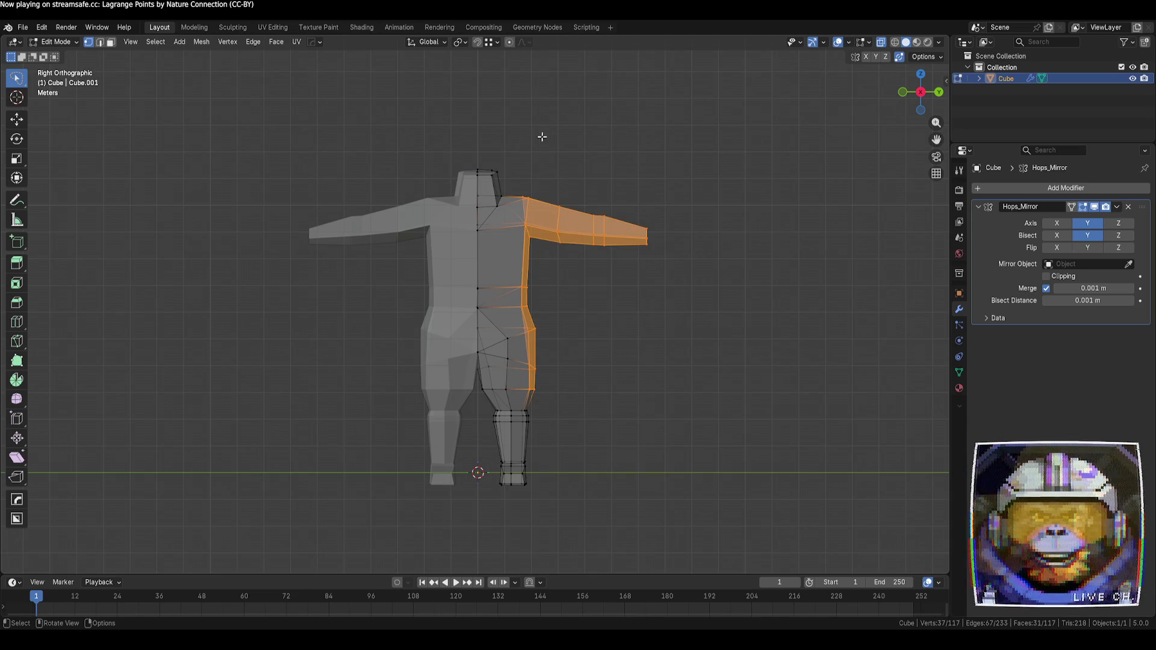
click(16, 118)
drag(606, 275, 598, 275)
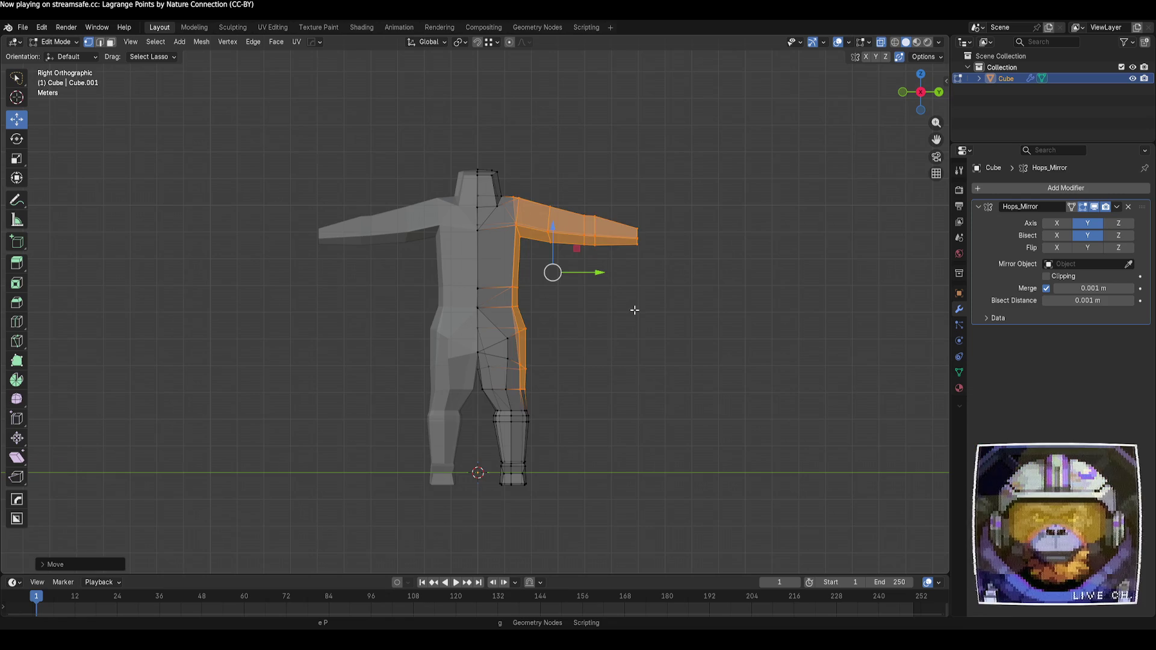
key(Tab)
click(623, 295)
mouse_move(652, 299)
middle_down()
mouse_move(612, 330)
mouse_move(496, 316)
mouse_move(660, 313)
middle_up()
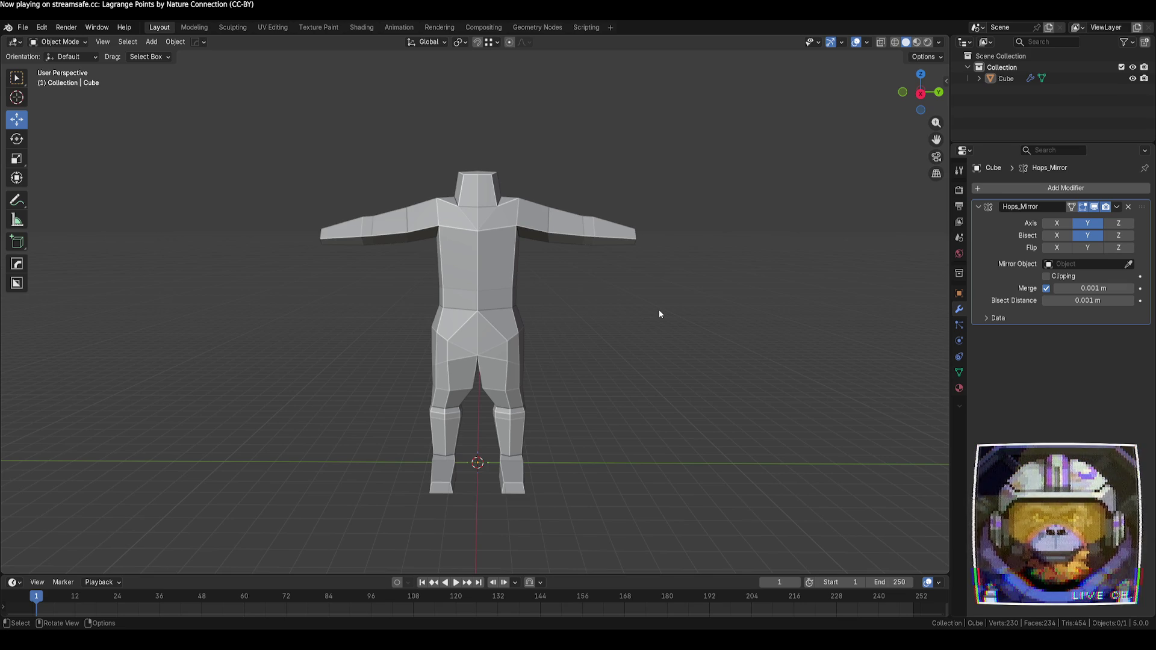
- In the side view, slide one hip vertex along its edge and raise another straight up on Z
click(921, 93)
scroll(608, 330, up, 1)
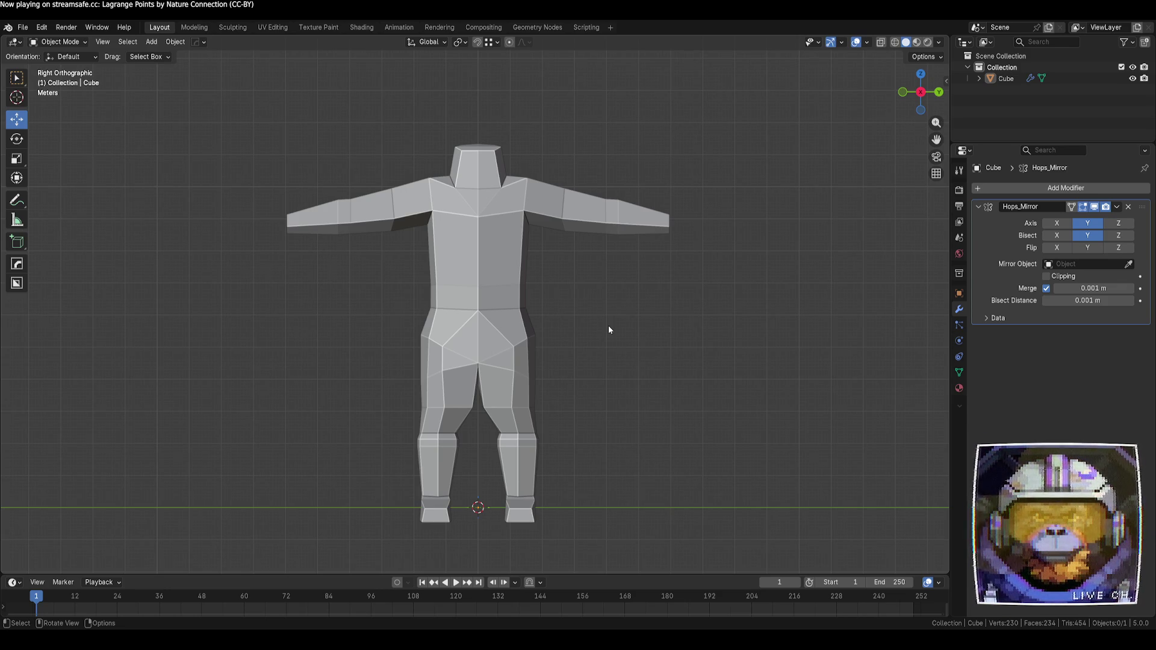
key(Tab)
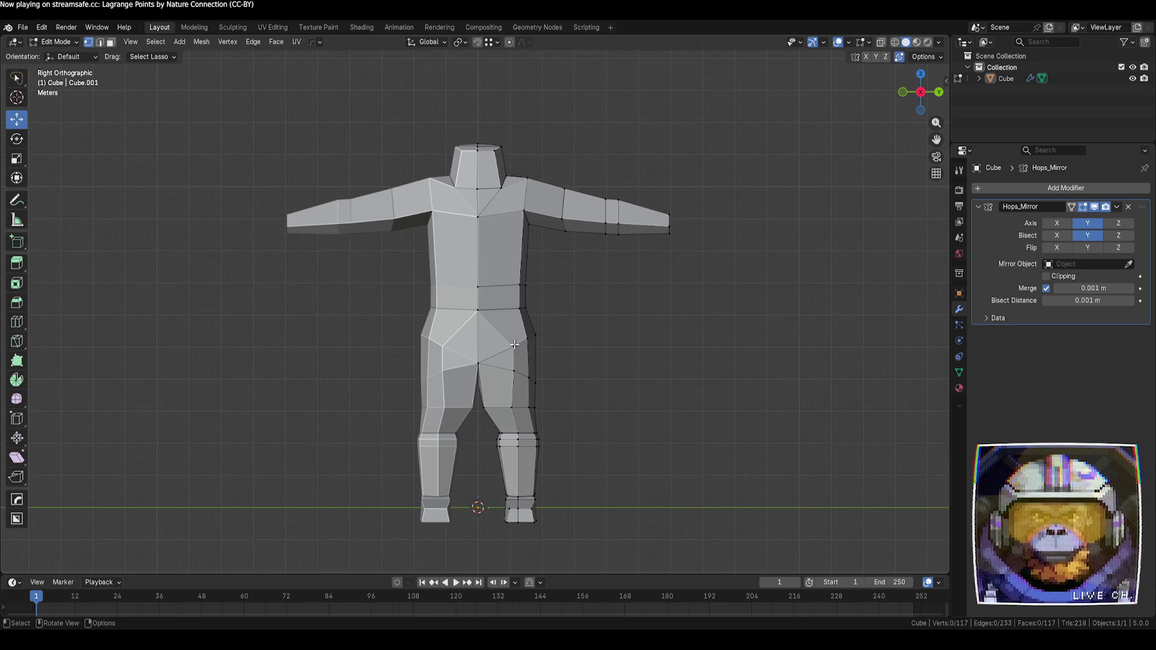
key(g)
key(g)
click(488, 359)
mouse_move(542, 364)
middle_down()
mouse_move(722, 370)
mouse_move(624, 361)
mouse_move(638, 364)
middle_up()
key(g)
key(z)
click(620, 360)
click(614, 357)
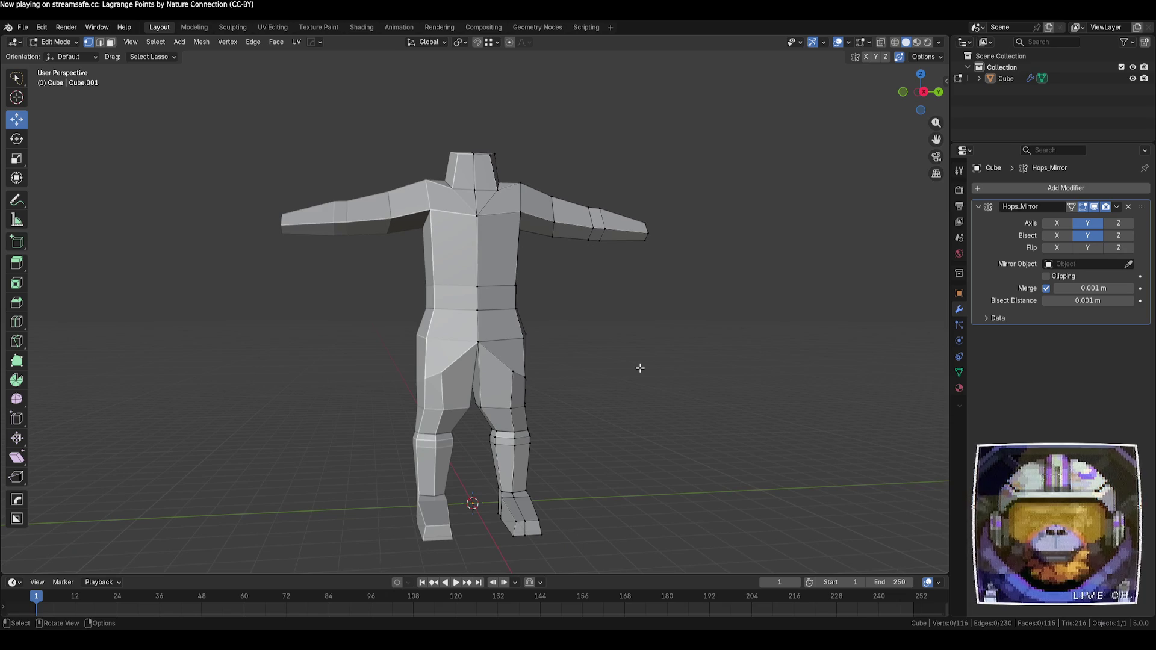
- Slide a thigh vertex along its edge to reshape the upper leg
mouse_move(639, 368)
middle_down()
mouse_move(598, 363)
mouse_move(624, 335)
mouse_move(591, 370)
mouse_move(660, 401)
middle_up()
click(517, 377)
key(g)
key(g)
click(590, 392)
mouse_move(590, 392)
middle_down()
mouse_move(612, 400)
mouse_move(613, 381)
mouse_move(598, 382)
middle_up()
click(603, 382)
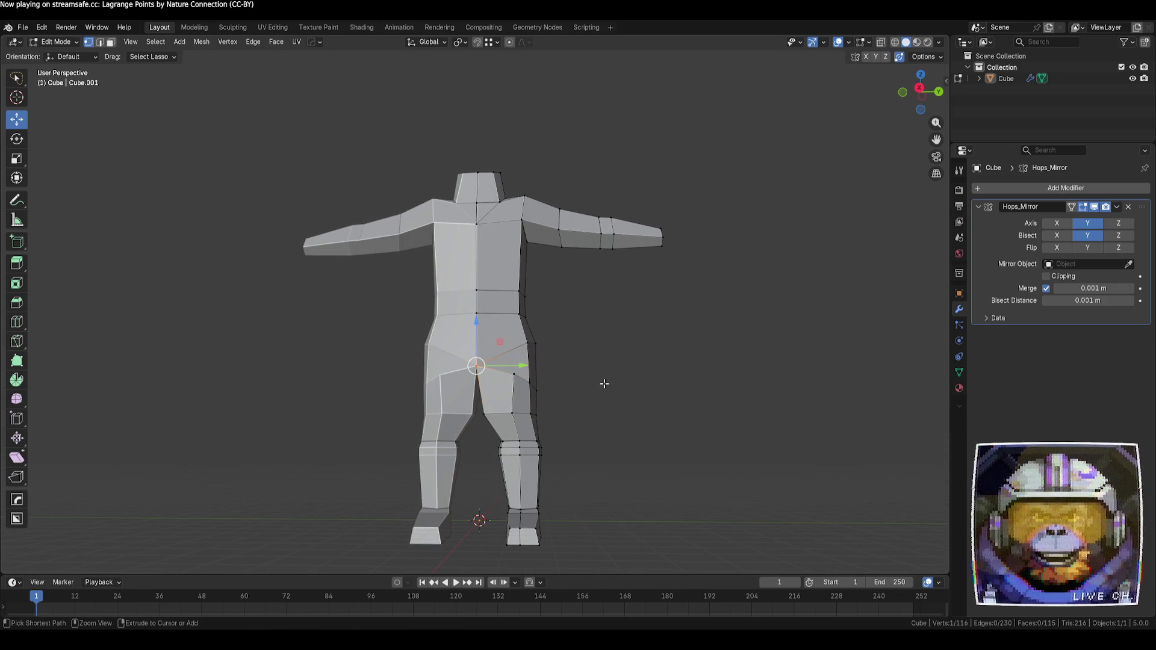
- Redo a mesh change and cancel several accidental torso vertex moves
key(ctrl+shift+z)
mouse_move(613, 388)
middle_down()
mouse_move(550, 392)
mouse_move(564, 403)
middle_up()
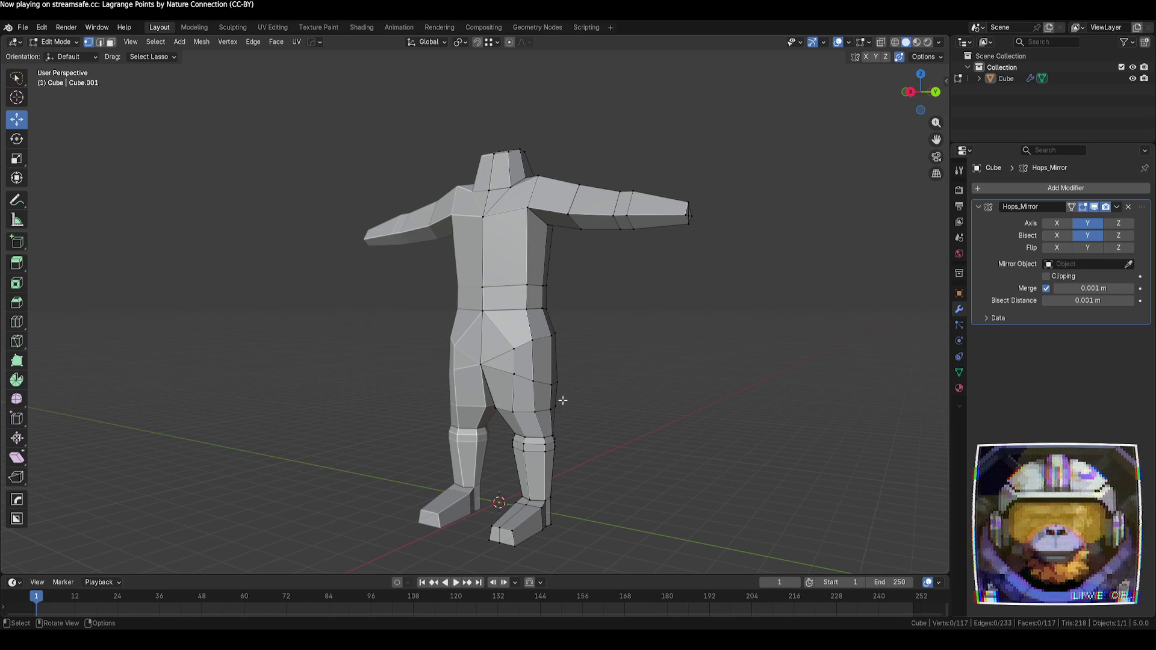
mouse_move(482, 293)
mouse_down()
mouse_move(526, 311)
mouse_move(530, 355)
mouse_move(602, 361)
mouse_up()
right_click(526, 312)
right_click(524, 312)
right_click(602, 361)
mouse_move(602, 361)
middle_down()
mouse_move(606, 408)
mouse_move(656, 424)
mouse_move(592, 429)
mouse_move(575, 421)
mouse_move(588, 387)
mouse_move(681, 392)
mouse_move(647, 384)
mouse_move(562, 397)
mouse_move(653, 397)
mouse_move(669, 360)
middle_up()
- Merge the hip vertex into the crotch centre, then return to Object Mode
click(549, 400)
key(g)
click(660, 390)
key(alt+z)
drag(669, 360, 675, 340)
key(Tab)
click(756, 389)
mouse_move(769, 401)
middle_down()
mouse_move(781, 399)
mouse_move(645, 413)
mouse_move(722, 435)
middle_up()
scroll(721, 433, up, 3)
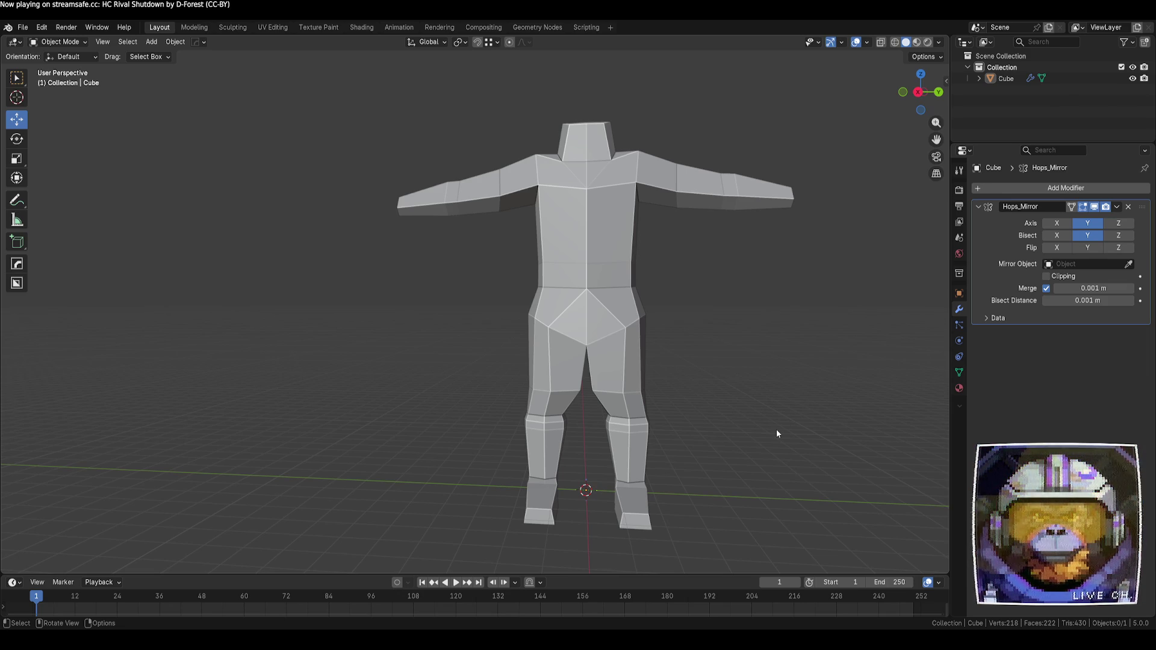
- Select the Cube body mesh of the T-pose figure
click(617, 267)
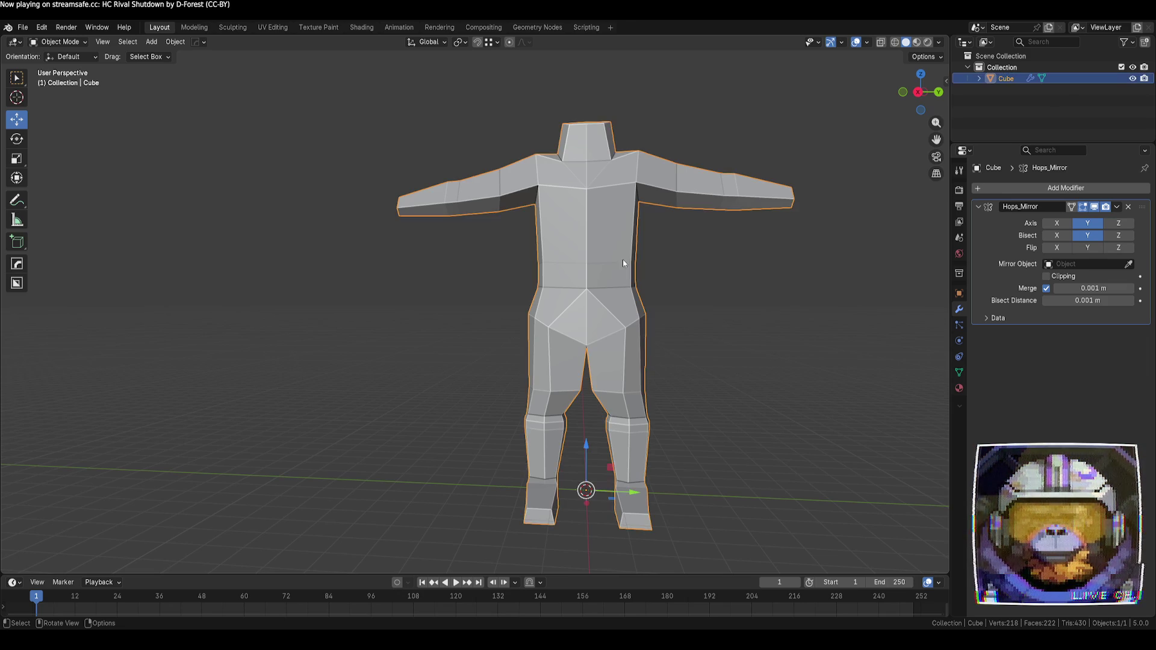
- Raise a chest vertex and cut a new vertex into the centre-line edge
key(Tab)
shift+middle_drag(646, 209, 578, 326)
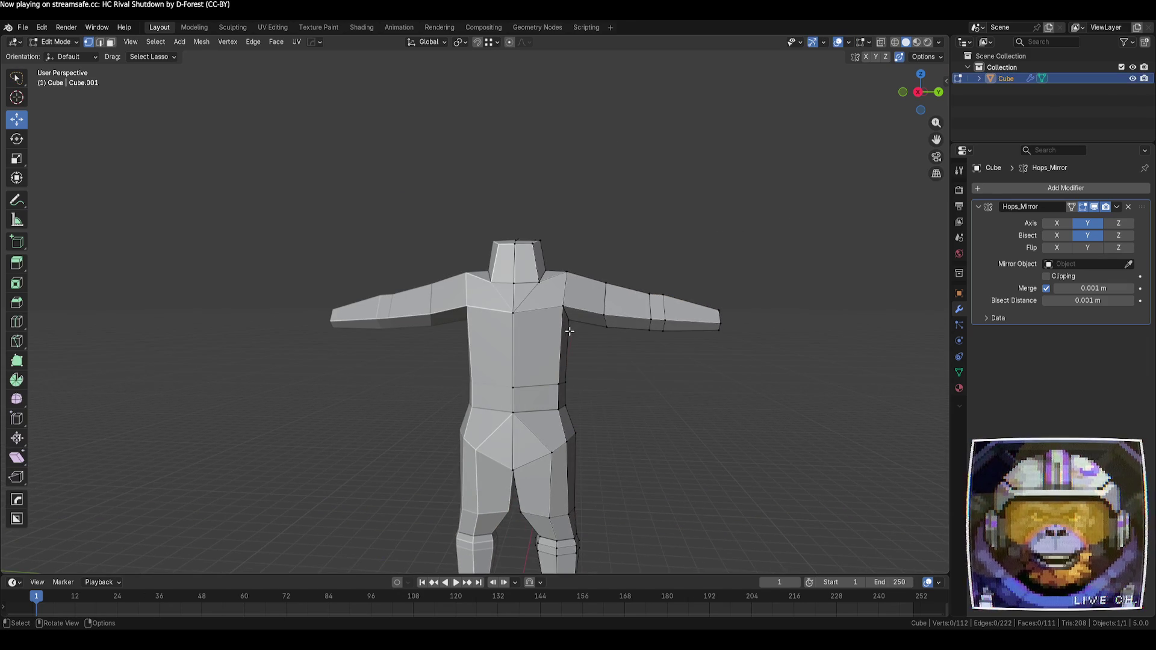
scroll(569, 331, up, 3)
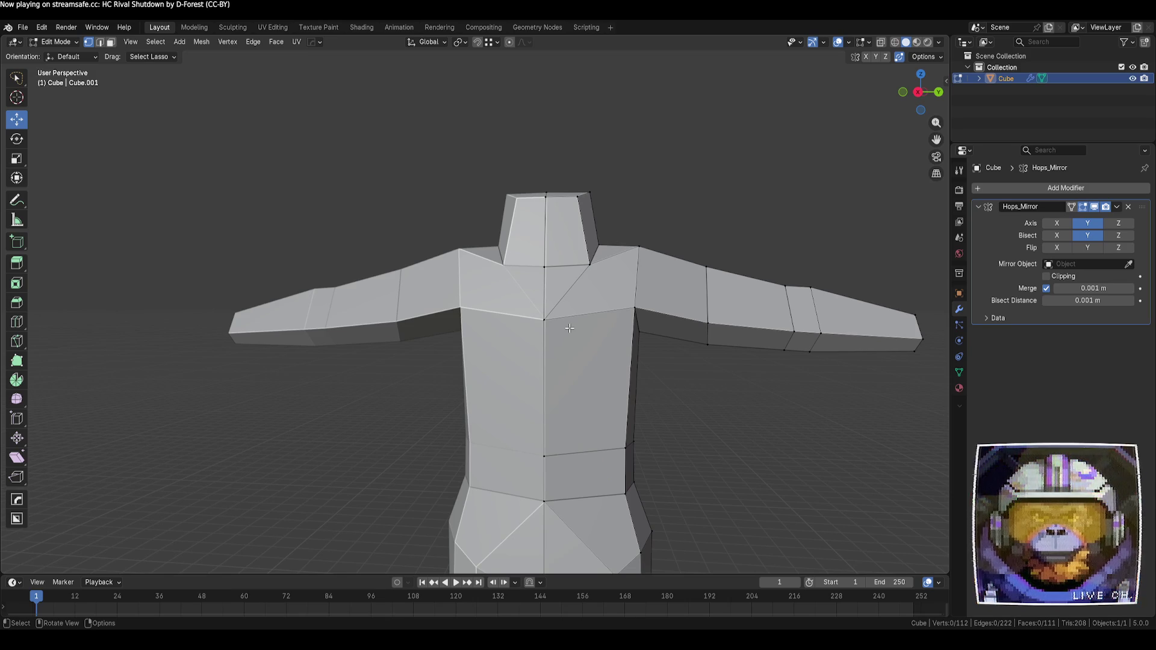
drag(544, 320, 545, 269)
mouse_move(718, 377)
middle_down()
mouse_move(685, 400)
mouse_move(734, 434)
mouse_move(717, 490)
mouse_move(691, 467)
mouse_move(520, 394)
mouse_move(587, 459)
mouse_move(607, 370)
middle_up()
key(alt+d)
click(710, 449)
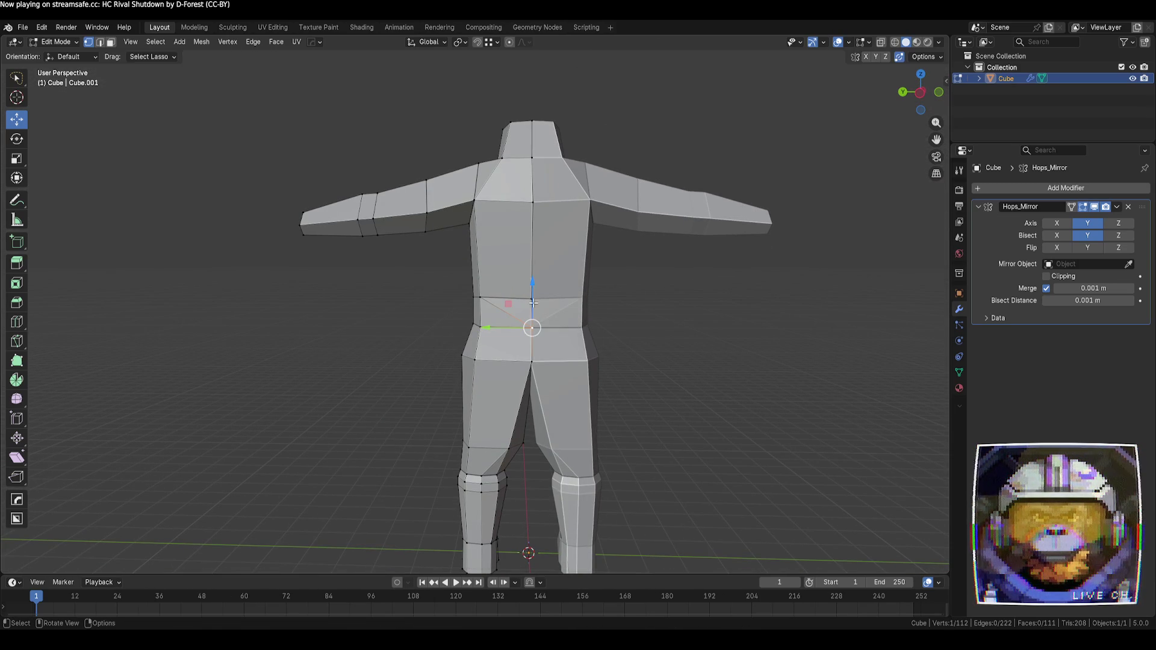
- Dissolve the selected edges on the torso
scroll(588, 360, up, 2)
scroll(587, 360, up, 2)
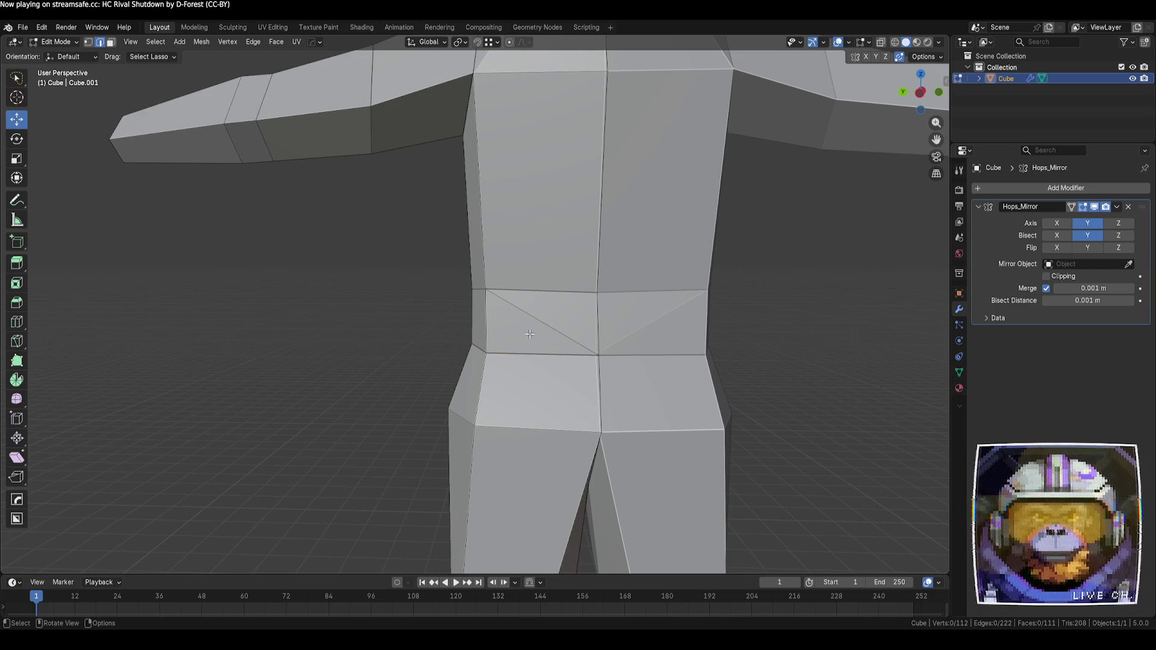
key(x)
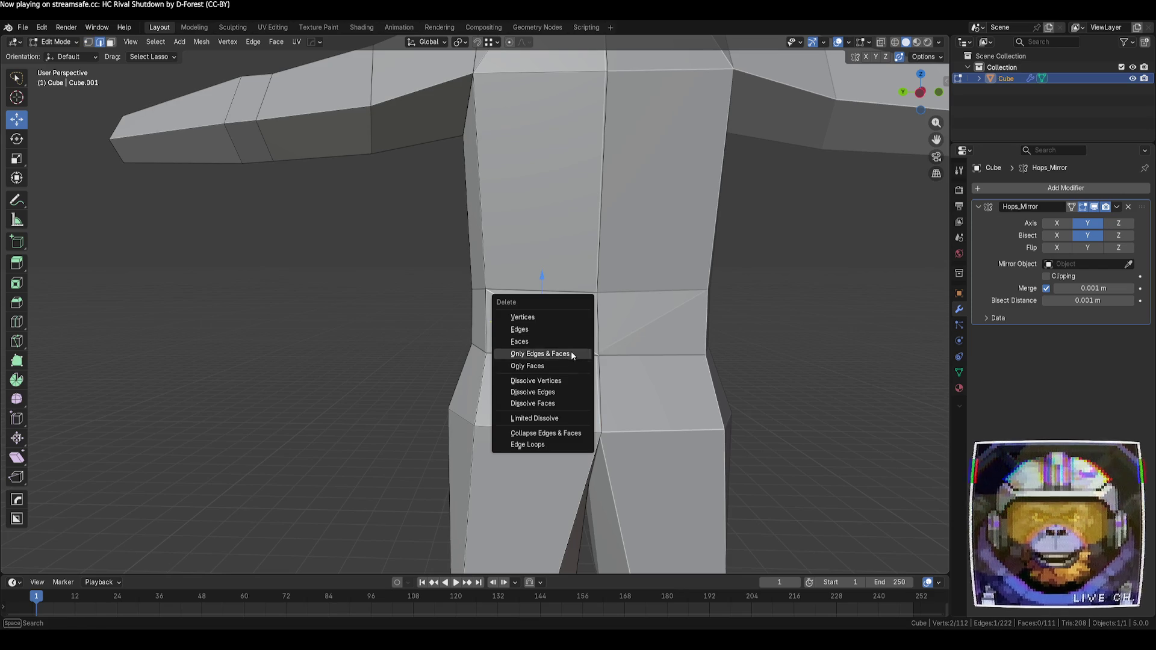
click(568, 392)
mouse_move(377, 336)
middle_down()
mouse_move(446, 392)
mouse_move(595, 386)
middle_up()
key(Tab)
key(Tab)
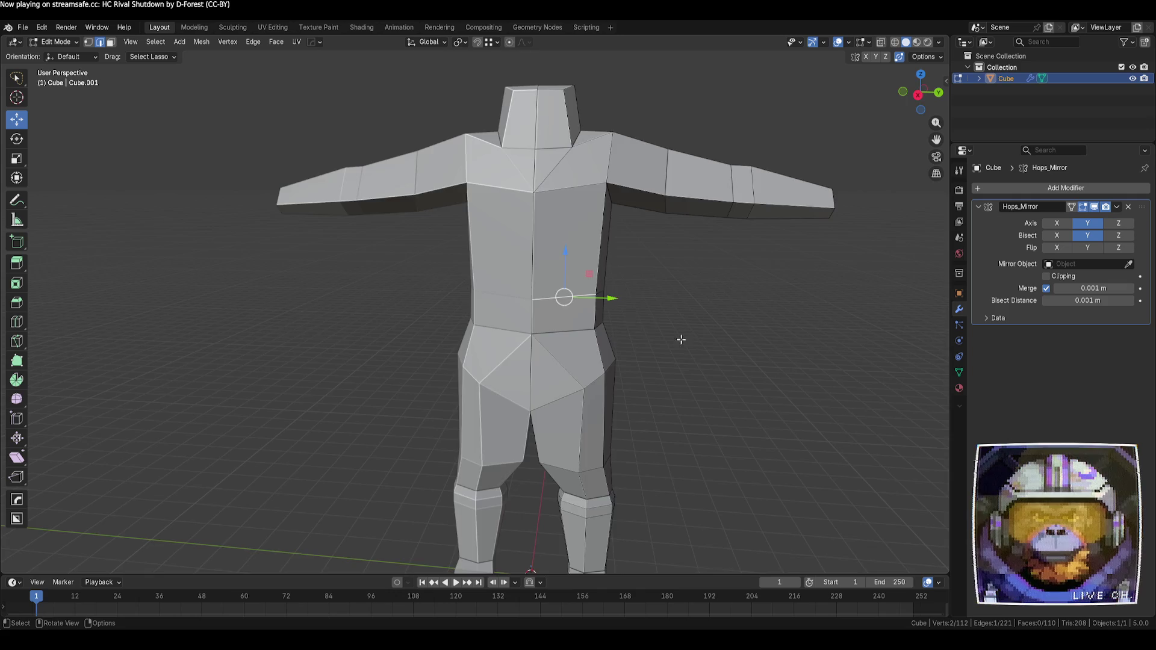
- Slide and scale an edge path across the back of the torso
middle_drag(681, 340, 611, 304)
ctrl+click(609, 300)
key(g)
key(g)
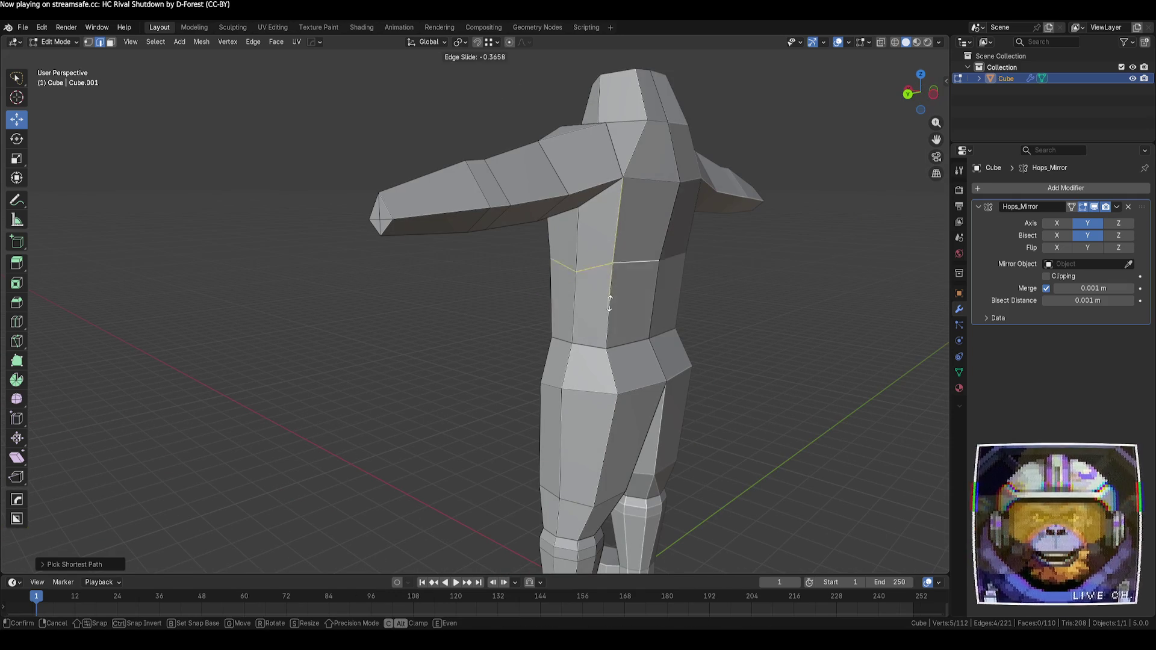
click(608, 306)
key(s)
click(641, 342)
mouse_move(558, 130)
middle_down()
mouse_move(693, 229)
mouse_move(760, 361)
mouse_move(799, 360)
middle_up()
click(789, 355)
scroll(736, 317, down, 3)
- Dissolve another edge path along the side of the torso
mouse_move(714, 304)
middle_down()
mouse_move(543, 286)
mouse_move(692, 305)
mouse_move(537, 308)
middle_up()
ctrl+click(560, 286)
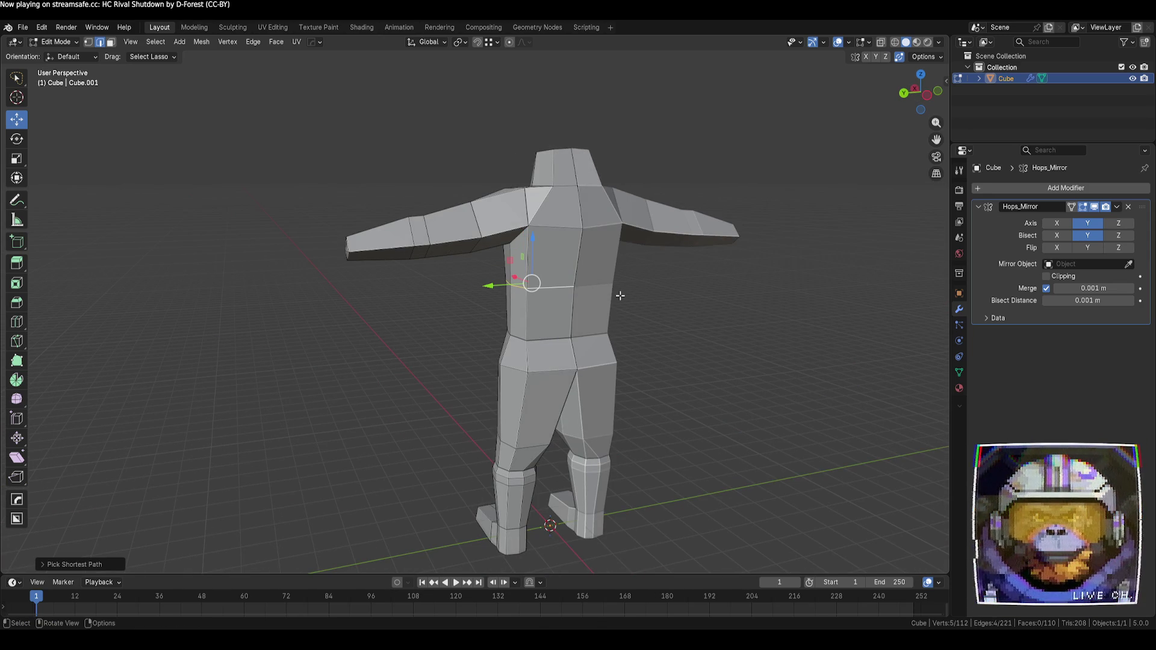
key(x)
click(616, 293)
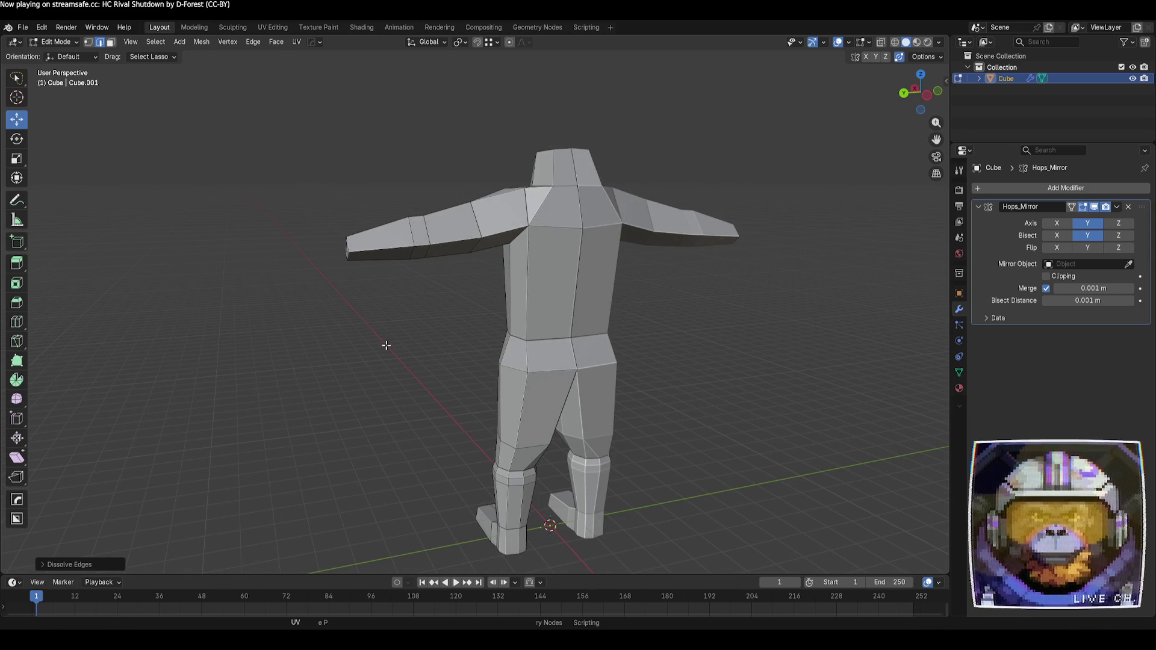
mouse_move(385, 345)
middle_down()
mouse_move(454, 349)
mouse_move(606, 390)
middle_up()
scroll(606, 369, up, 3)
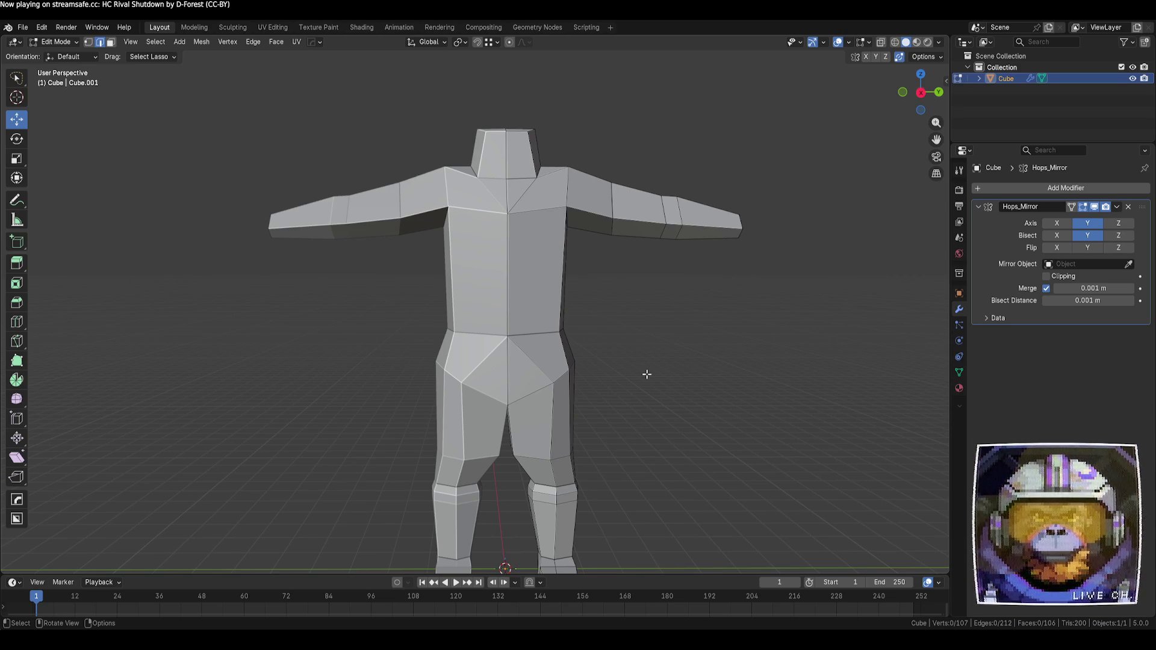
- Merge a hip vertex into the crotch, then cancel and undo a further crotch move
mouse_move(647, 373)
middle_down()
mouse_move(614, 379)
mouse_move(624, 369)
middle_up()
click(550, 382)
key(g)
key(g)
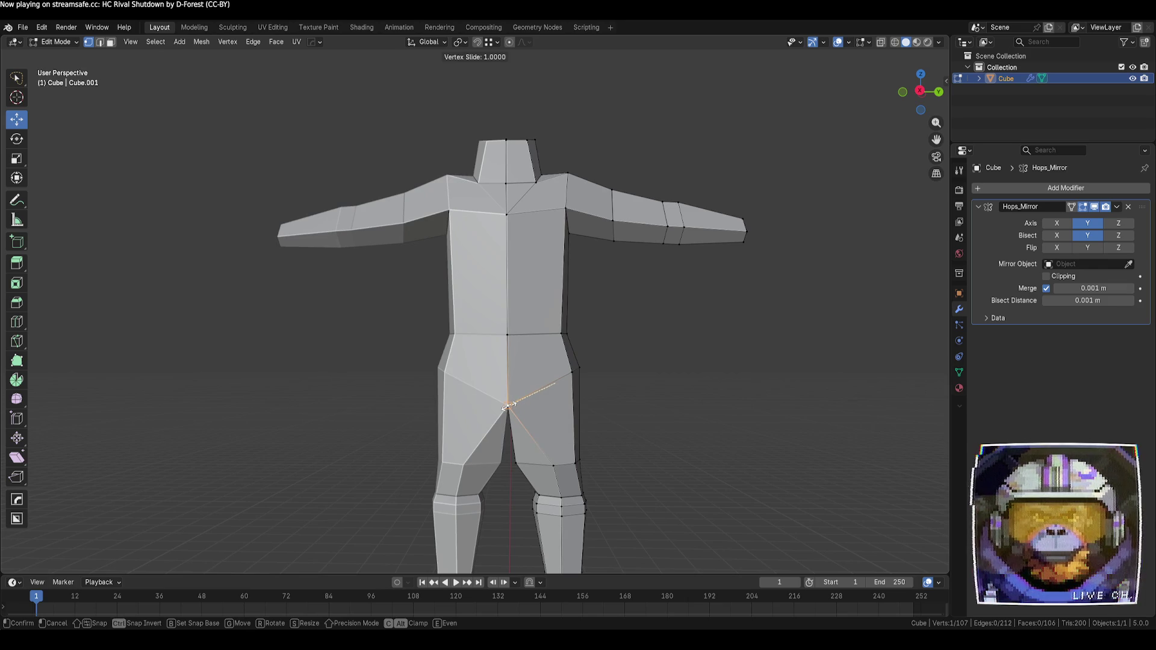
click(509, 405)
key(g)
key(shift+x)
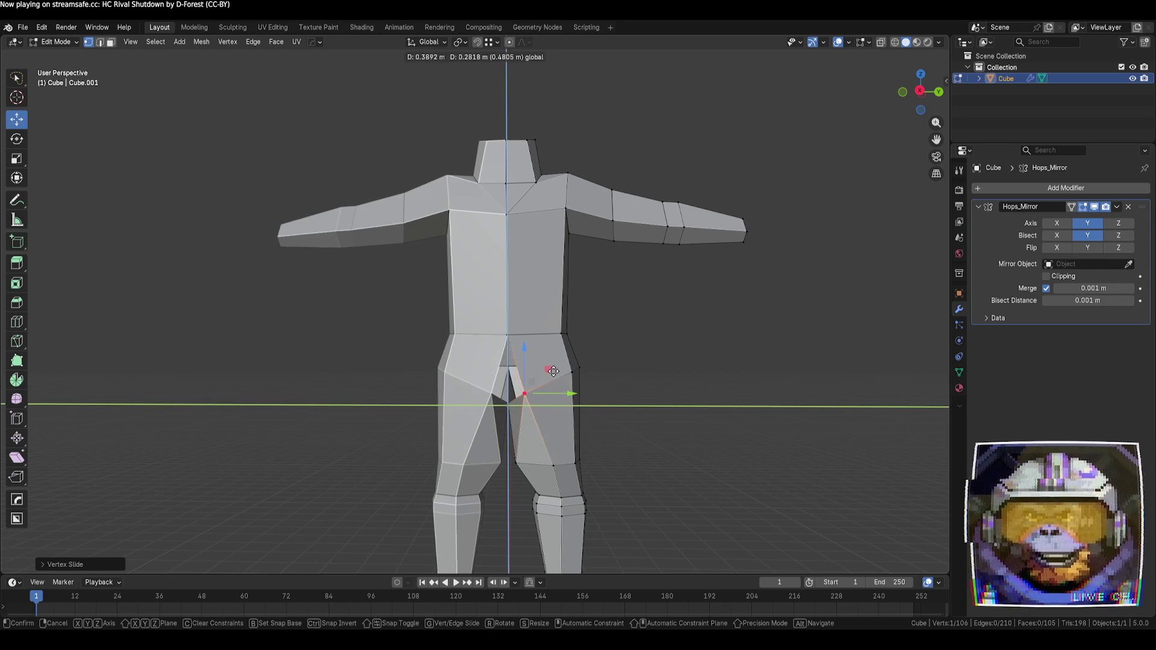
key(Escape)
key(ctrl+z)
mouse_move(627, 400)
middle_down()
mouse_move(433, 421)
mouse_move(541, 384)
mouse_move(632, 409)
mouse_move(514, 475)
middle_up()
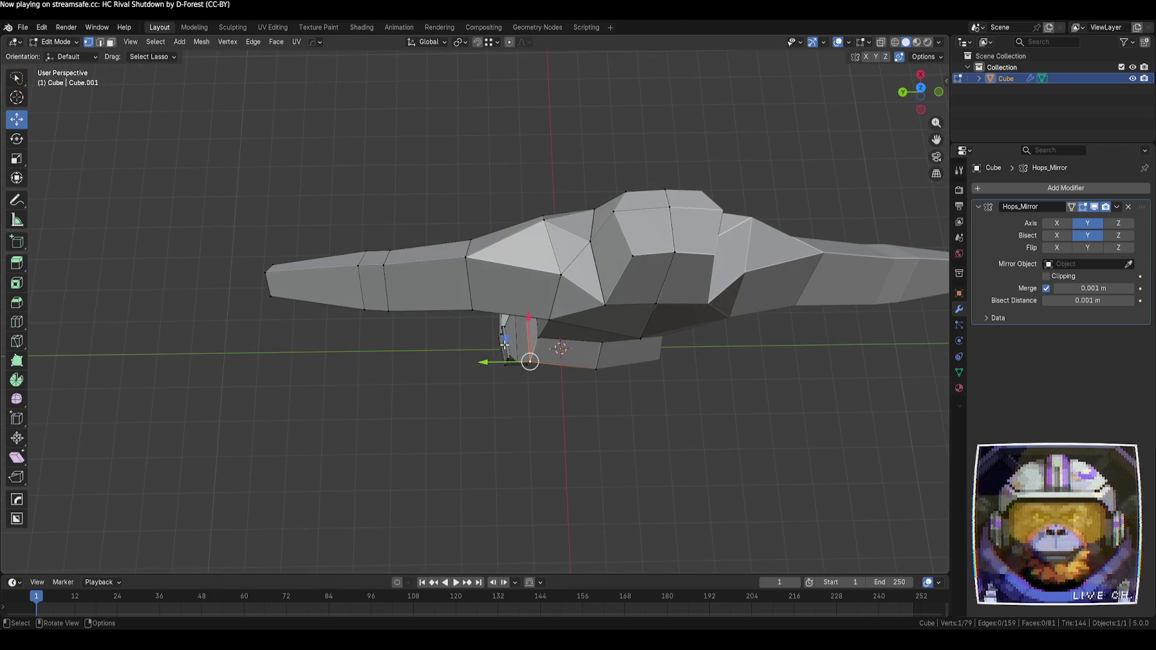
- Shift a side-profile vertex slightly along X
mouse_move(505, 343)
middle_down()
mouse_move(446, 438)
mouse_move(478, 411)
mouse_move(374, 361)
mouse_move(570, 442)
mouse_move(560, 444)
middle_up()
drag(561, 444, 560, 445)
mouse_move(566, 415)
middle_down()
mouse_move(439, 436)
mouse_move(539, 404)
mouse_move(526, 400)
middle_up()
drag(486, 332, 487, 332)
click(589, 401)
- Move another body vertex freely, then nudge one slightly along Y
mouse_move(515, 371)
middle_down()
mouse_move(534, 452)
mouse_move(489, 386)
middle_up()
click(477, 364)
key(g)
click(476, 360)
click(620, 421)
mouse_move(620, 421)
middle_down()
mouse_move(464, 367)
mouse_move(552, 381)
mouse_move(559, 322)
mouse_move(596, 400)
middle_up()
drag(565, 406, 552, 408)
mouse_move(707, 403)
middle_down()
mouse_move(462, 487)
mouse_move(511, 431)
mouse_move(483, 442)
mouse_move(446, 493)
mouse_move(371, 493)
mouse_move(376, 425)
mouse_move(652, 435)
mouse_move(635, 411)
middle_up()
- Try Shade Smooth on the figure, then undo back to flat shading
key(Tab)
right_click(520, 337)
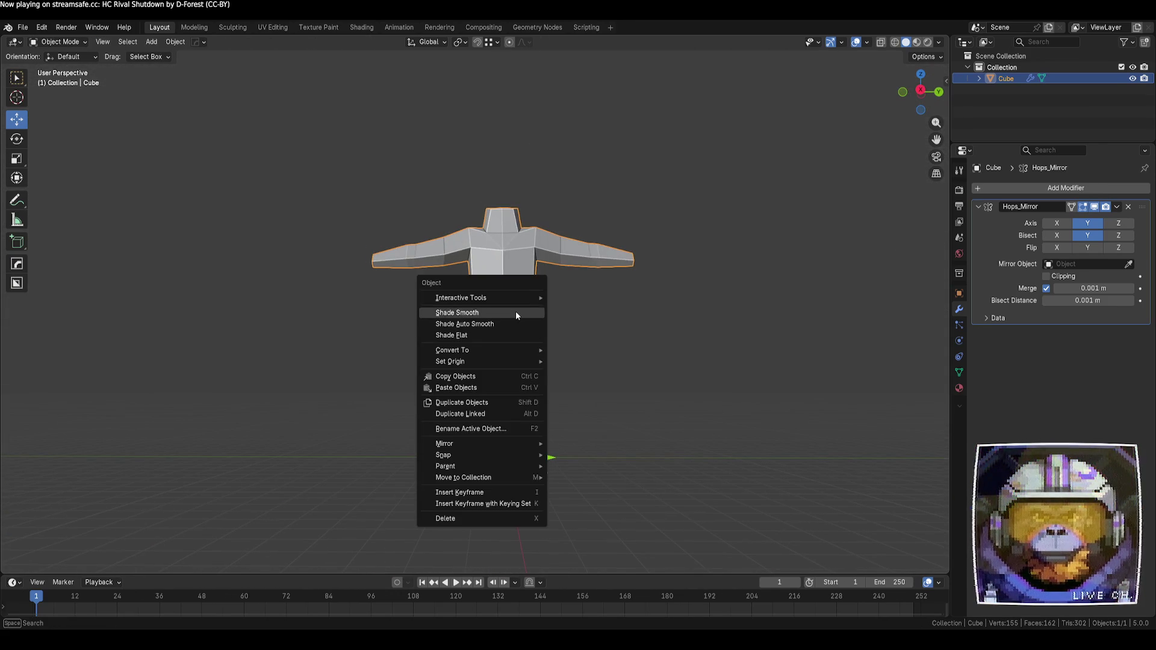
click(516, 311)
click(698, 359)
mouse_move(699, 359)
middle_down()
mouse_move(647, 386)
mouse_move(517, 366)
mouse_move(363, 410)
mouse_move(462, 448)
mouse_move(558, 413)
mouse_move(596, 369)
mouse_move(523, 341)
middle_up()
key(ctrl+z)
key(ctrl+z)
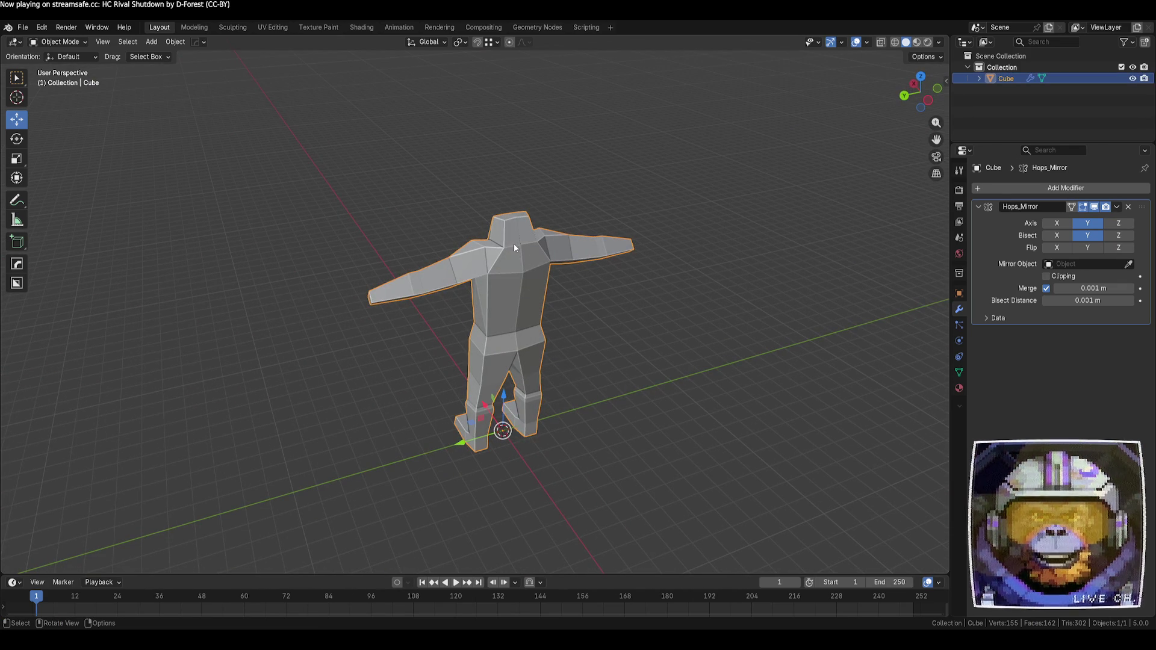
- In Edit Mode, shift two upper-torso vertices sideways along X
key(Tab)
scroll(558, 285, up, 6)
mouse_move(557, 284)
middle_down()
mouse_move(506, 392)
mouse_move(425, 369)
mouse_move(416, 382)
middle_up()
key(g)
key(x)
click(366, 372)
drag(369, 355, 356, 361)
click(434, 418)
mouse_move(434, 418)
middle_down()
mouse_move(508, 418)
mouse_move(483, 405)
mouse_move(421, 414)
middle_up()
- Nudge the selected shoulder vertex along X and then vertically along Z
key(g)
key(x)
click(436, 418)
key(g)
key(z)
click(435, 415)
- Shift another shoulder vertex along X, preview in Object Mode, then return to Edit Mode
mouse_move(497, 421)
middle_down()
mouse_move(508, 432)
mouse_move(307, 464)
mouse_move(337, 457)
middle_up()
key(g)
key(x)
click(487, 404)
key(ctrl+Tab)
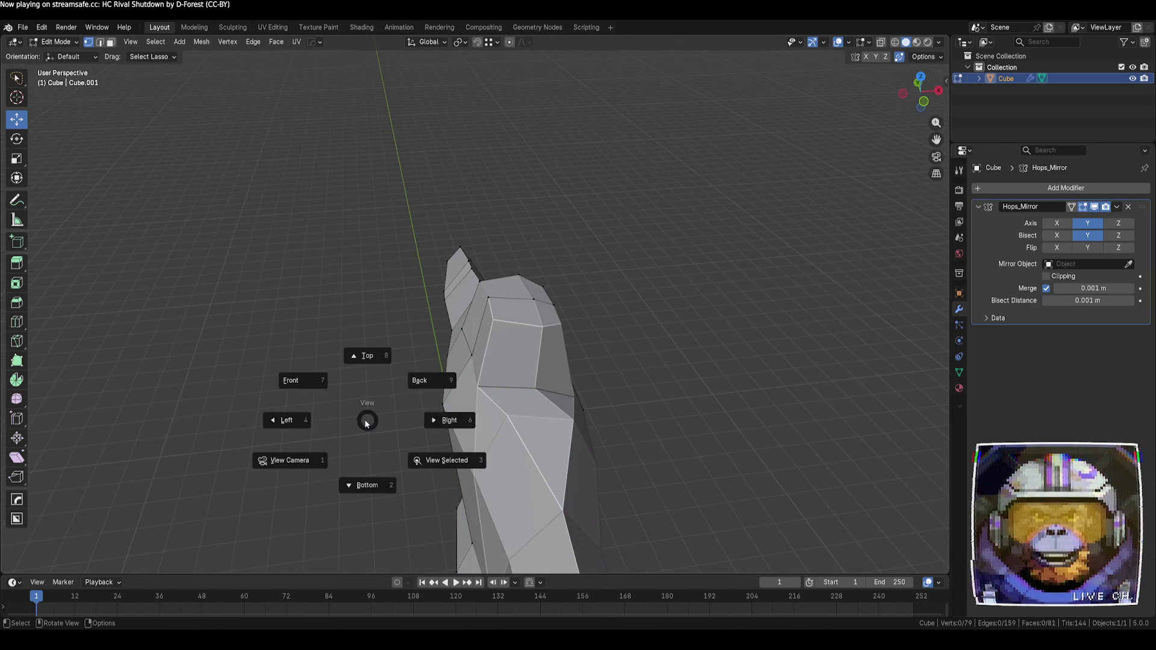
click(458, 415)
mouse_move(690, 411)
middle_down()
mouse_move(623, 438)
mouse_move(521, 414)
mouse_move(586, 406)
mouse_move(568, 377)
middle_up()
key(Tab)
- Vertex-slide the shoulder vertex along its edge and pick a different vertex
mouse_move(587, 331)
middle_down()
mouse_move(585, 312)
mouse_move(632, 296)
mouse_move(620, 289)
mouse_move(599, 301)
mouse_move(608, 307)
middle_up()
key(g)
key(g)
click(638, 298)
click(610, 307)
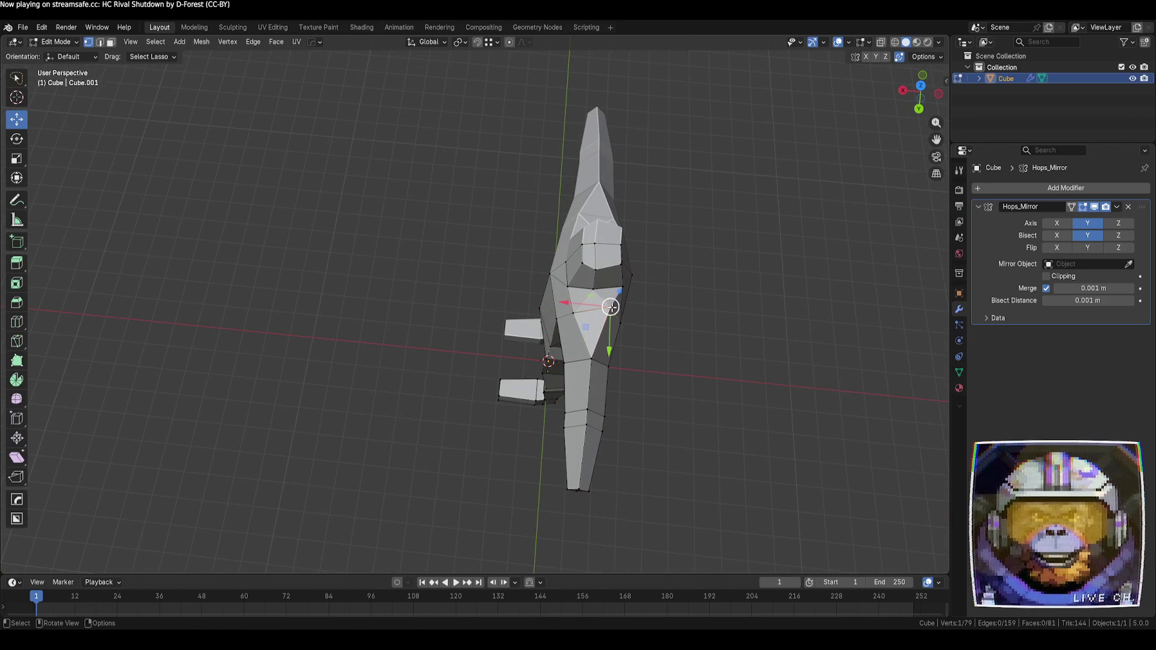
- In Top view, move the torso's edge vertex onto the centre line
middle_drag(686, 338, 683, 348)
click(918, 93)
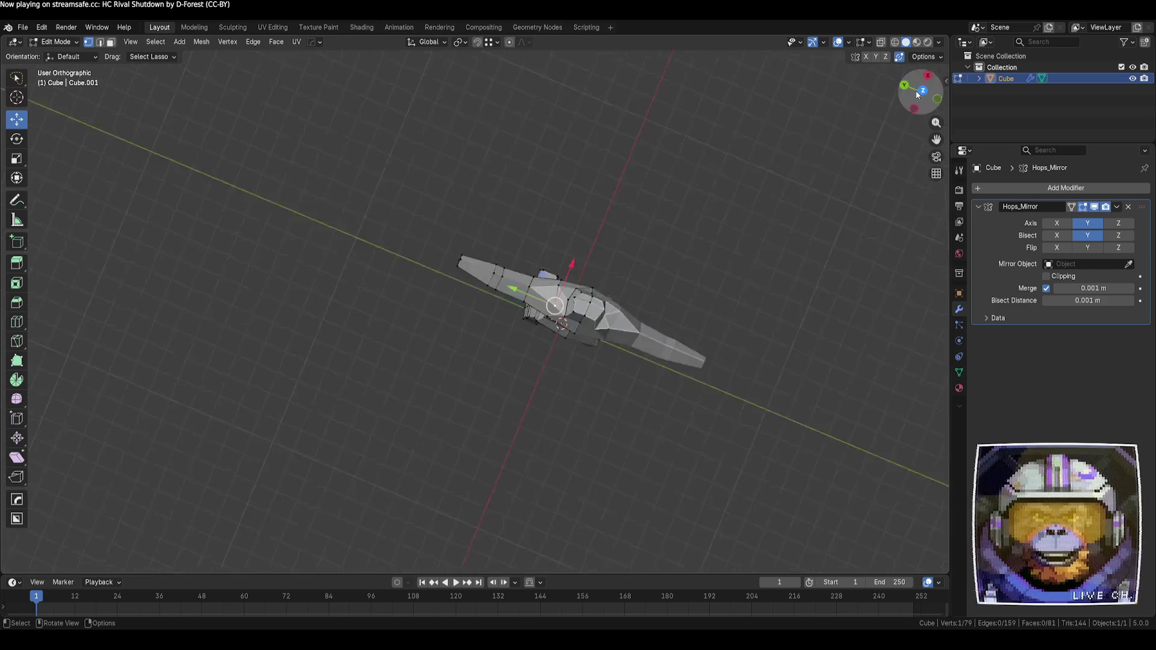
scroll(711, 279, up, 2)
key(Tab)
key(Tab)
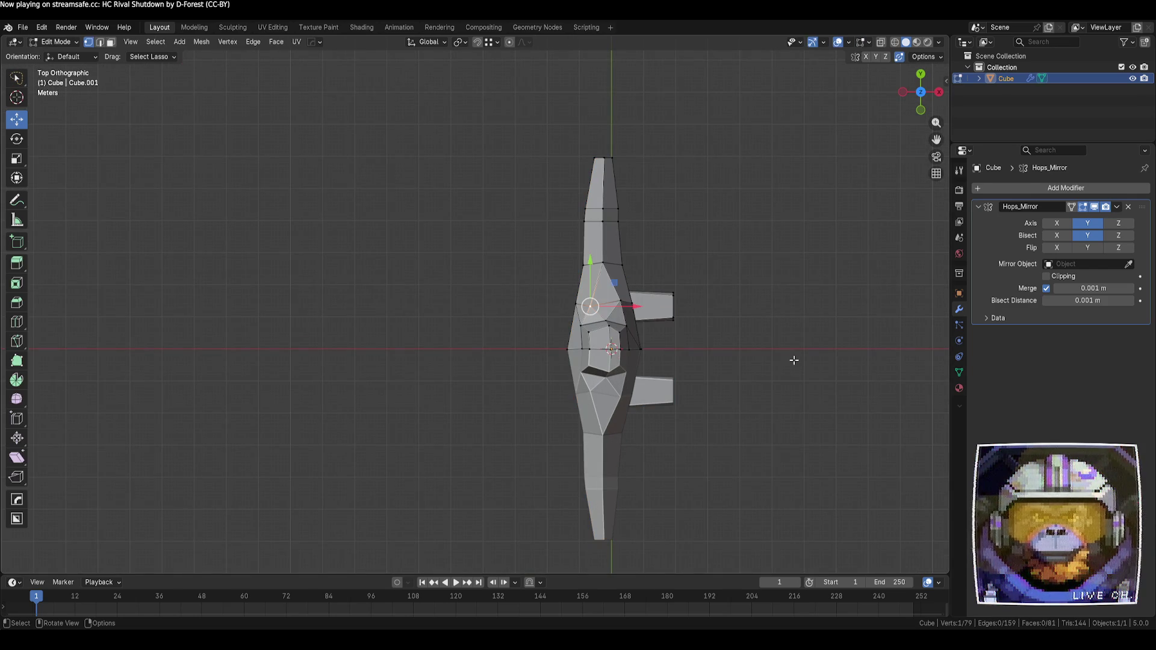
shift+middle_drag(782, 357, 706, 340)
scroll(498, 289, up, 1)
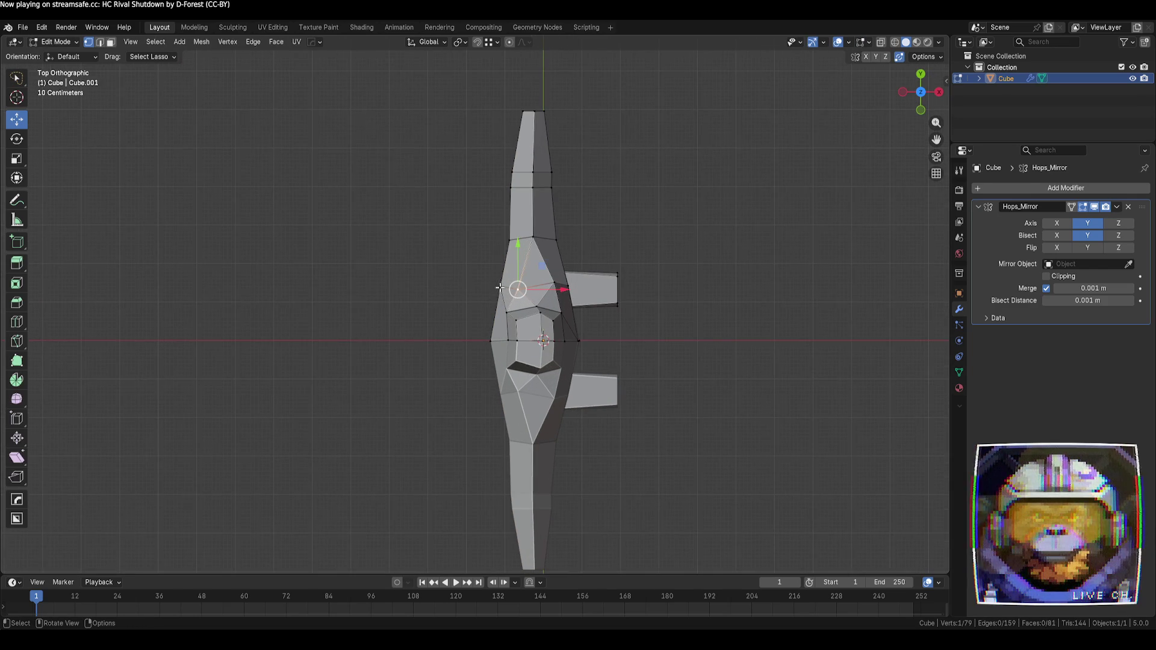
key(g)
click(490, 341)
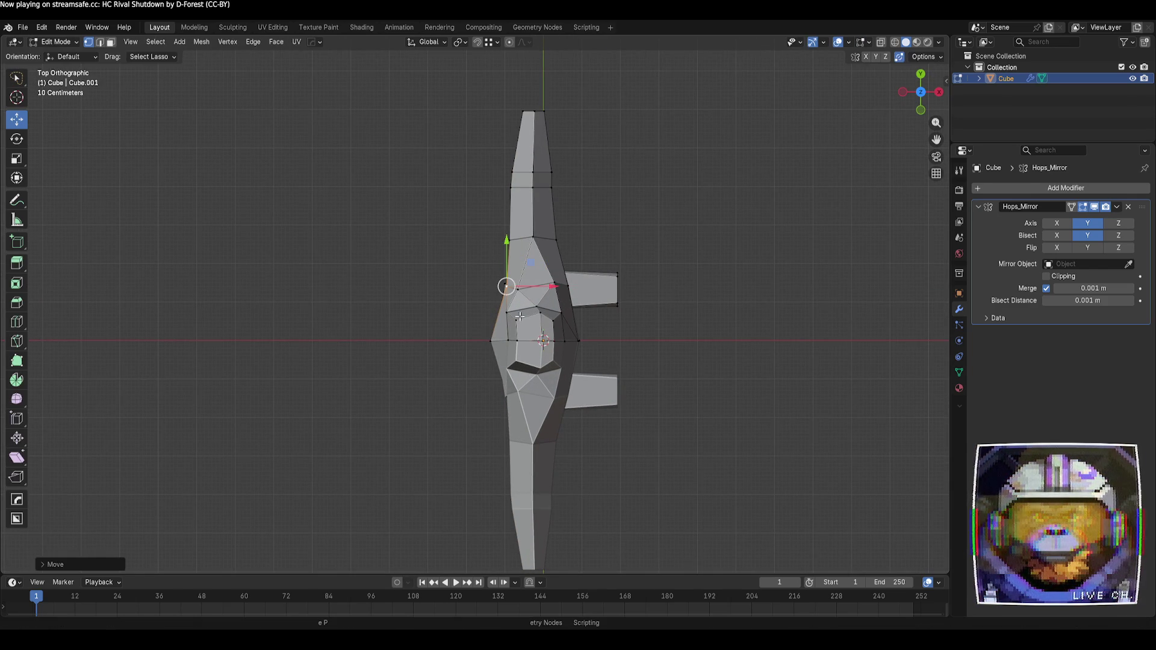
- Shift torso vertices, including one at the arm's edge, along X
key(g)
key(x)
click(545, 343)
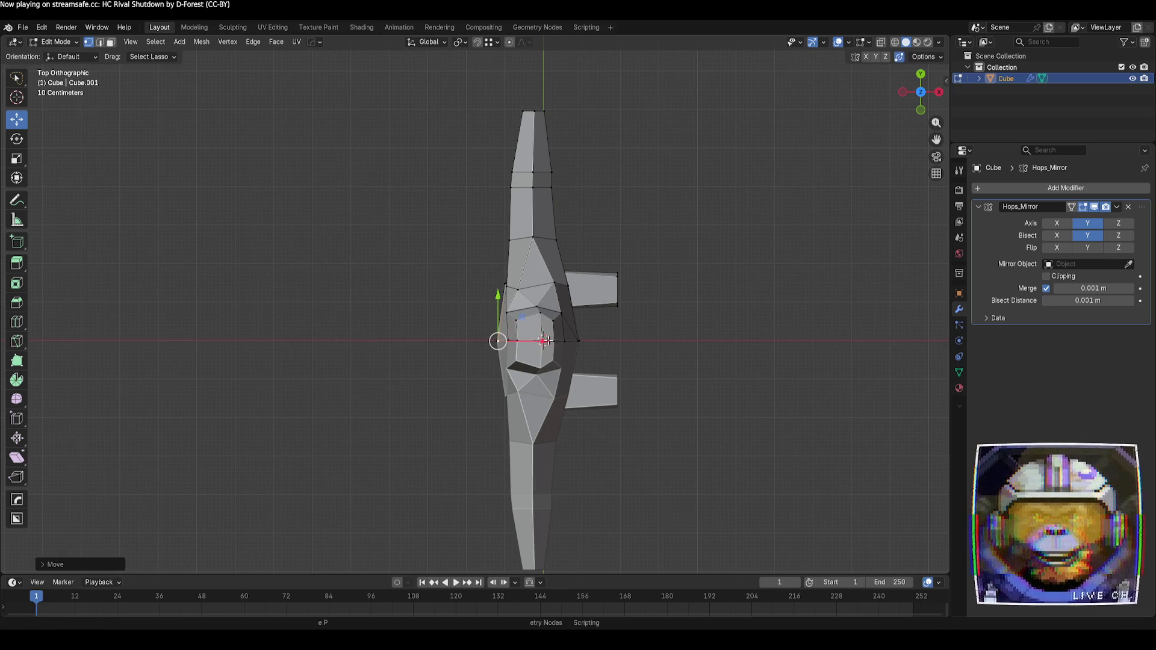
click(566, 284)
key(g)
key(x)
click(605, 292)
- Move two higher torso vertices slightly along X
click(556, 240)
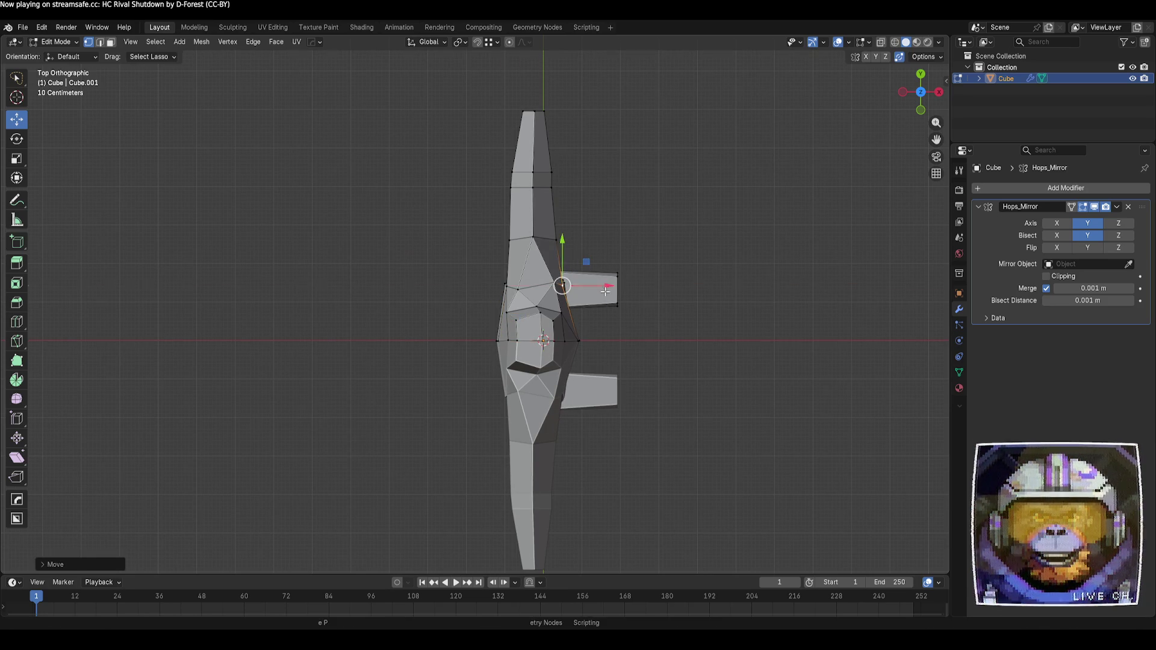
key(g)
key(x)
click(569, 241)
click(549, 186)
key(g)
key(x)
click(552, 172)
- Reposition the top-tip vertex, then shift it along X
click(545, 171)
key(g)
key(x)
click(543, 171)
click(544, 112)
key(g)
key(x)
click(579, 114)
- Move a left-side vertex along Y for torso depth, then nudge it along X
click(510, 240)
key(g)
key(y)
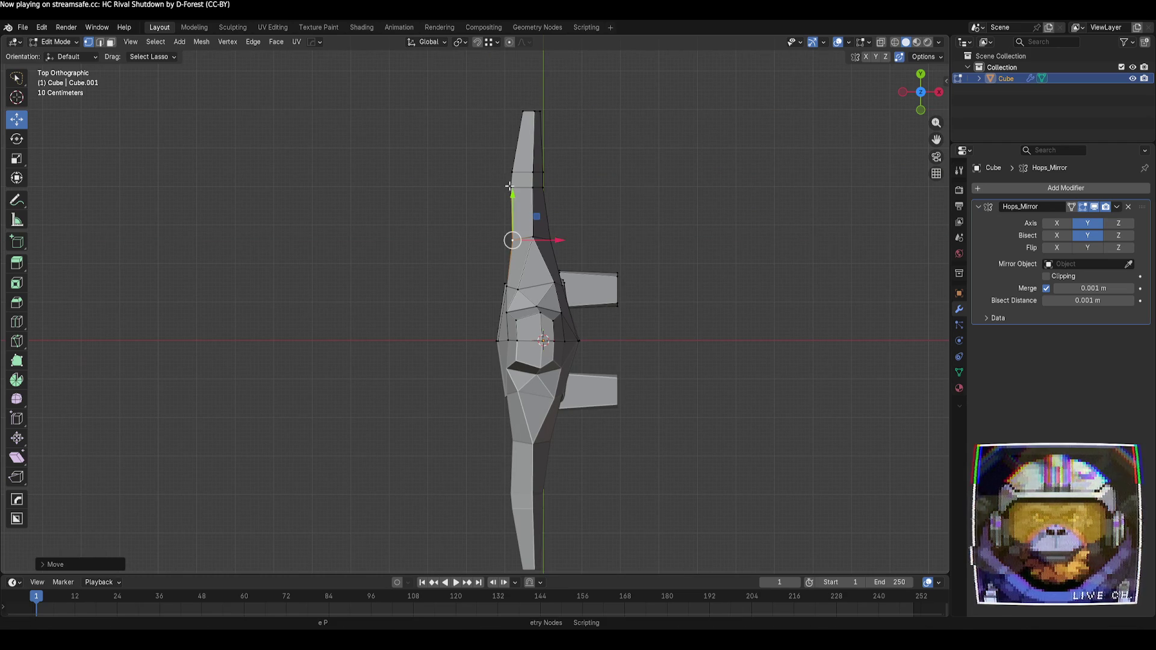
click(561, 174)
key(g)
key(x)
click(569, 174)
- Return to Object Mode and orbit to a front view of the whole figure
key(Tab)
scroll(761, 379, down, 3)
mouse_move(761, 380)
middle_down()
mouse_move(696, 359)
mouse_move(638, 307)
middle_up()
middle_drag(638, 301, 637, 303)
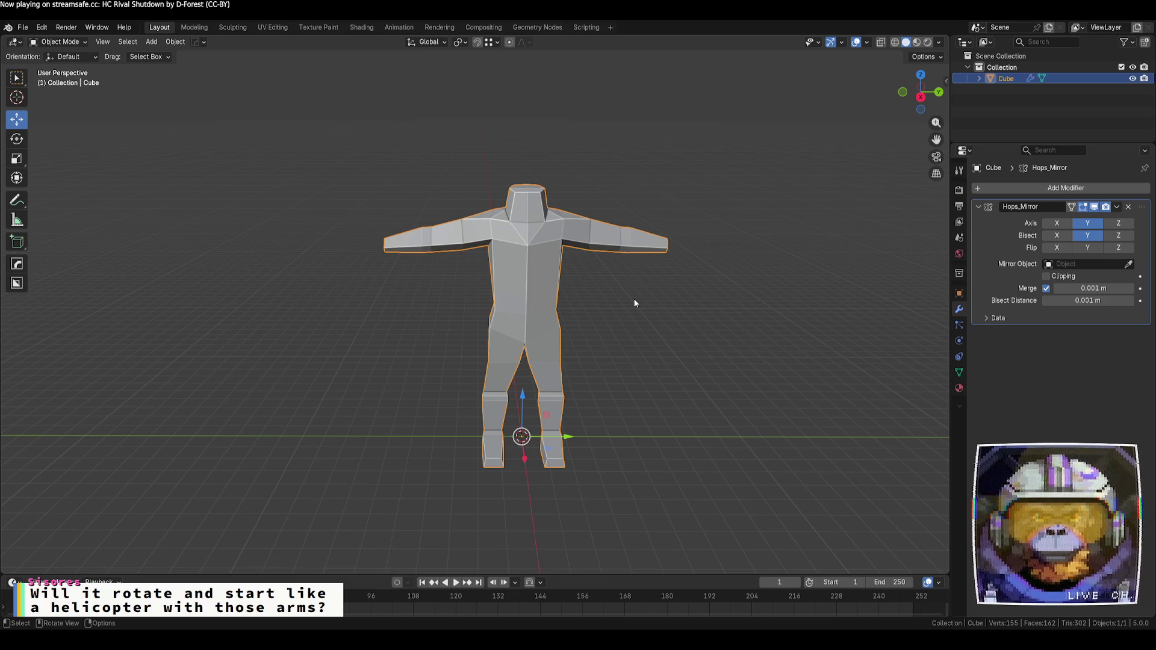
- Orbit to a side view of the figure, then re-enter Edit Mode on the body mesh
mouse_move(645, 299)
middle_down()
mouse_move(526, 276)
mouse_move(478, 239)
mouse_move(417, 269)
mouse_move(385, 327)
mouse_move(614, 289)
mouse_move(676, 312)
mouse_move(735, 359)
mouse_move(829, 355)
mouse_move(644, 353)
mouse_move(608, 369)
mouse_move(553, 368)
mouse_move(643, 328)
middle_up()
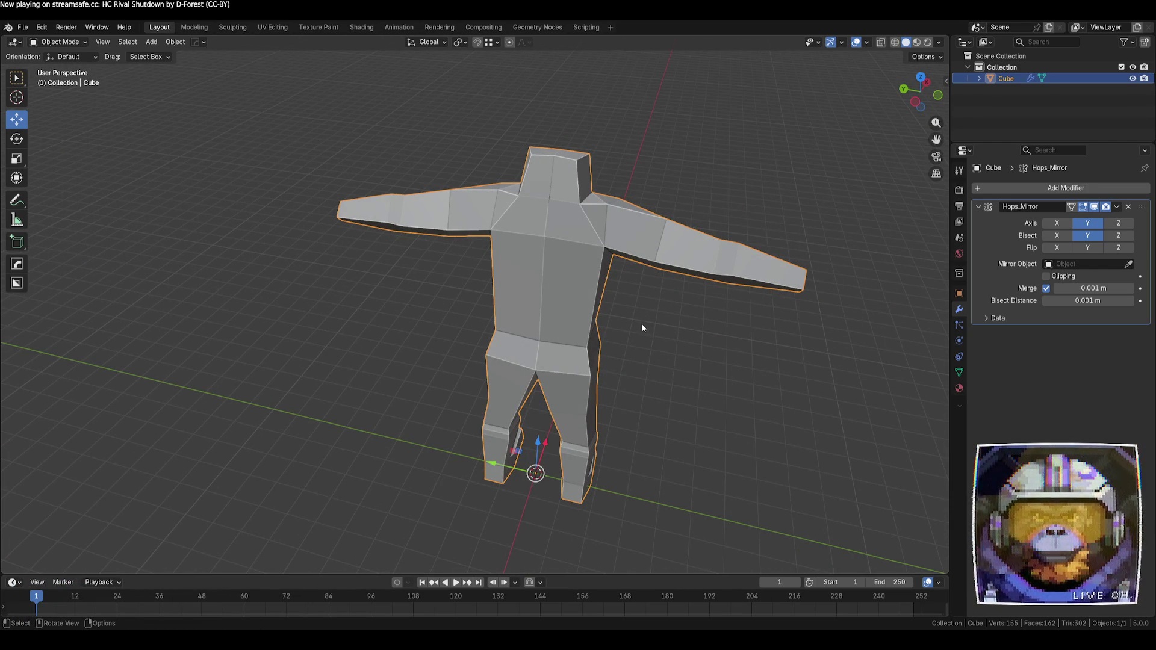
key(Tab)
mouse_move(642, 328)
middle_down()
mouse_move(655, 351)
mouse_move(547, 341)
mouse_move(656, 292)
middle_up()
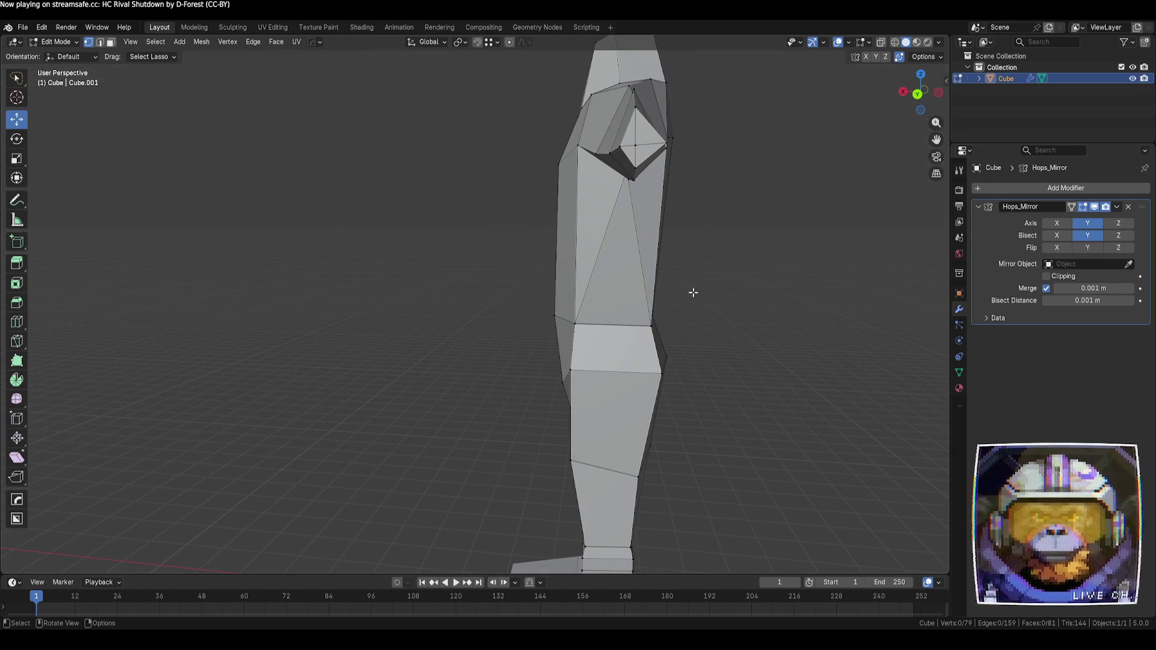
- In Back Orthographic view, move one armpit vertex up and its neighbour left
click(920, 94)
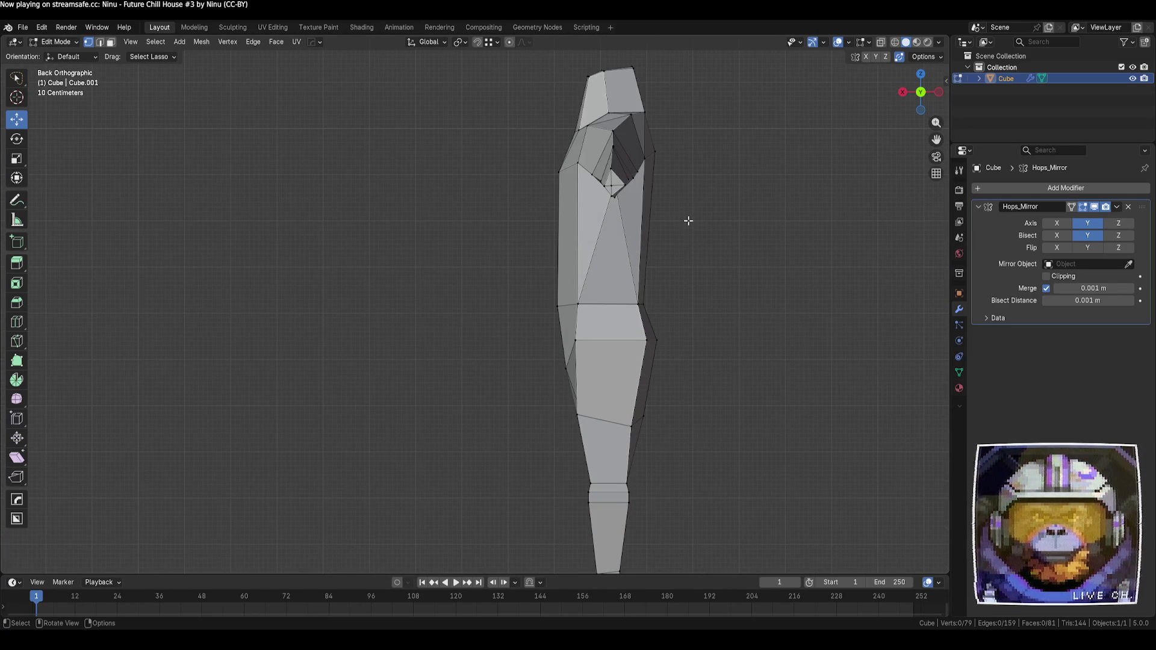
scroll(618, 204, up, 1)
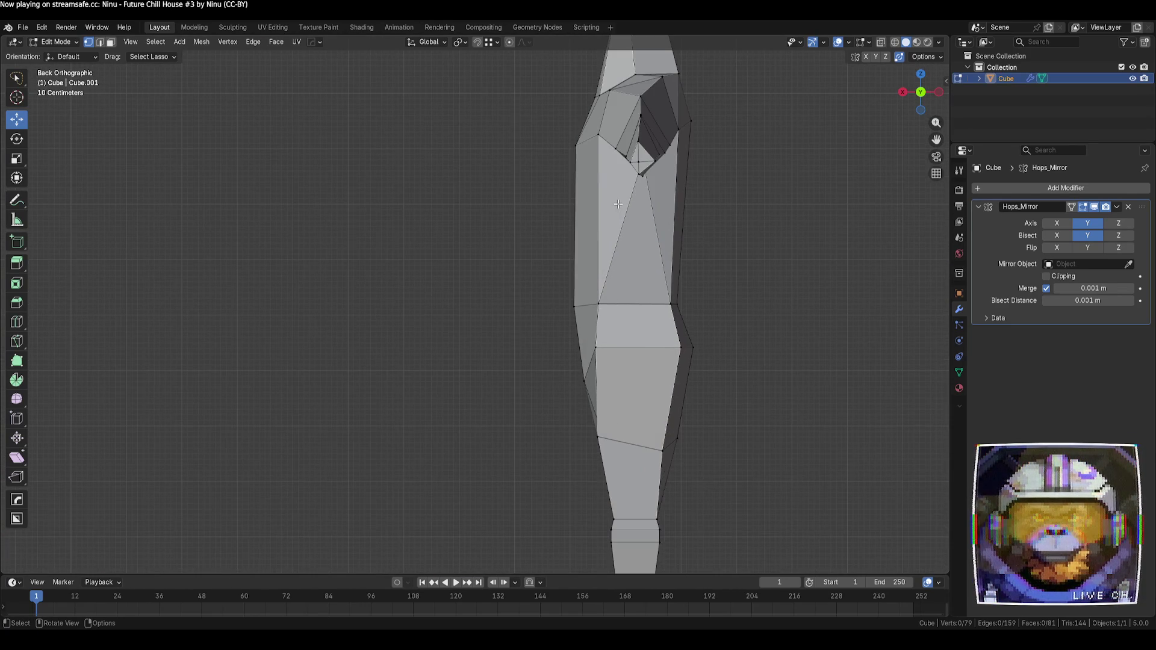
click(640, 141)
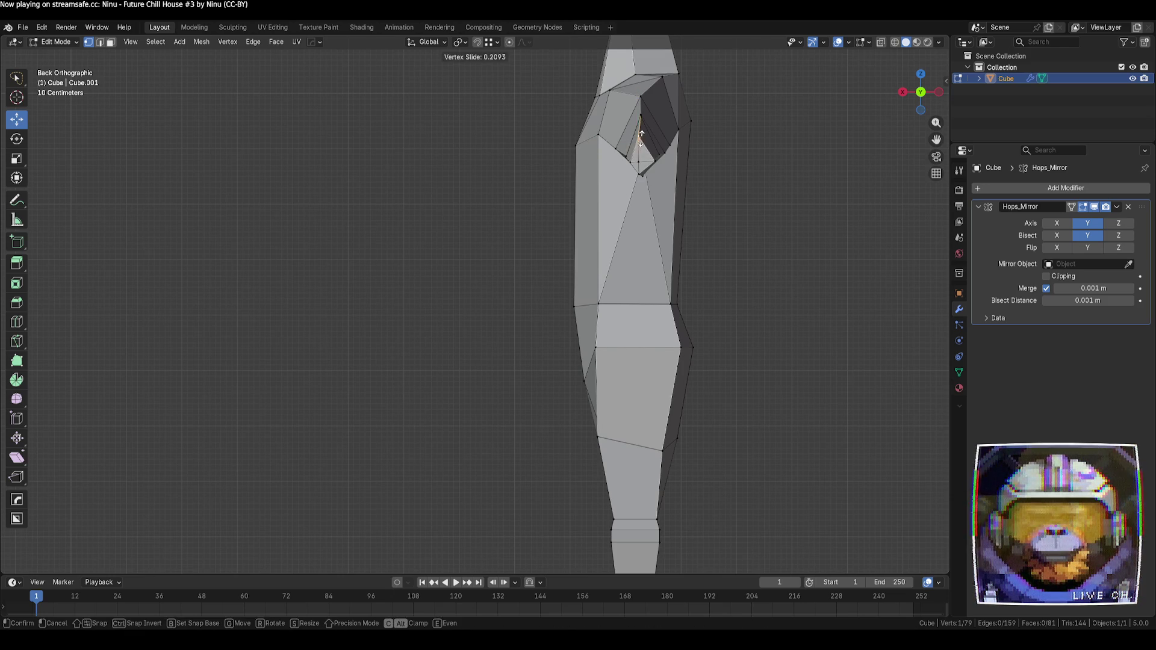
key(g)
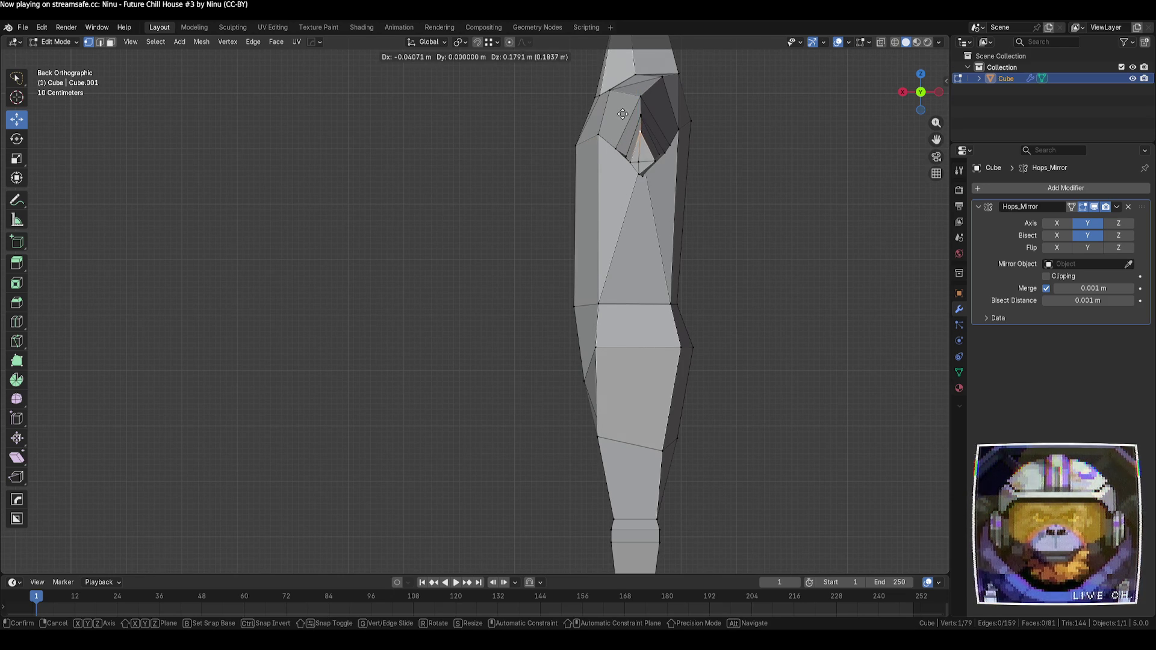
click(617, 110)
click(653, 157)
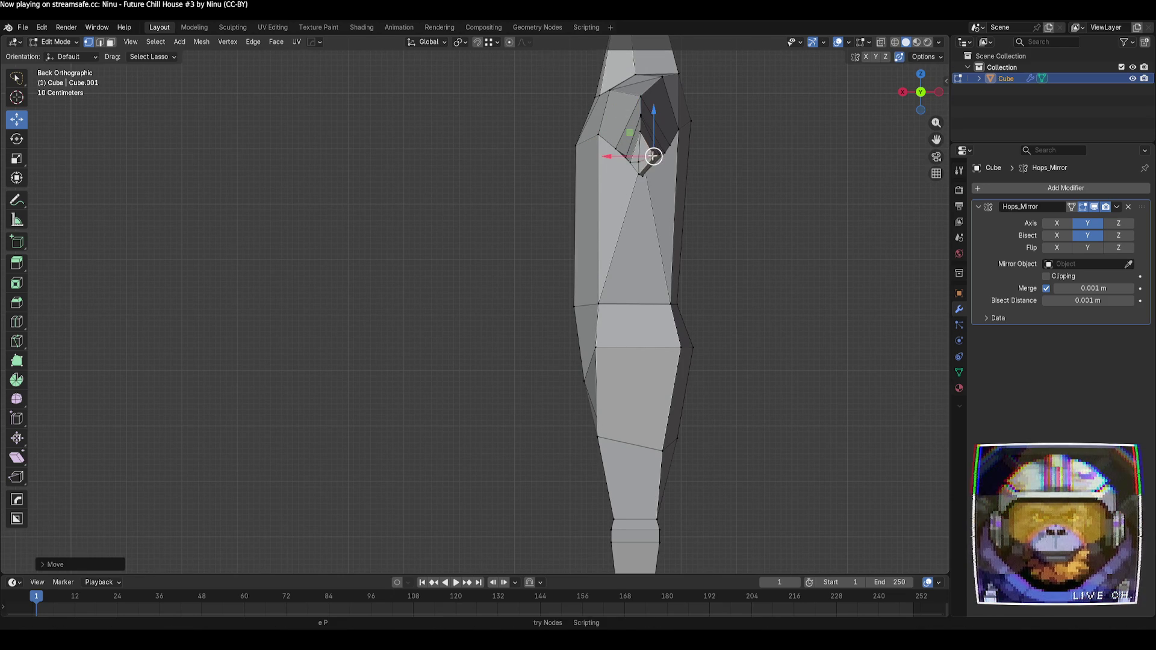
key(g)
click(628, 158)
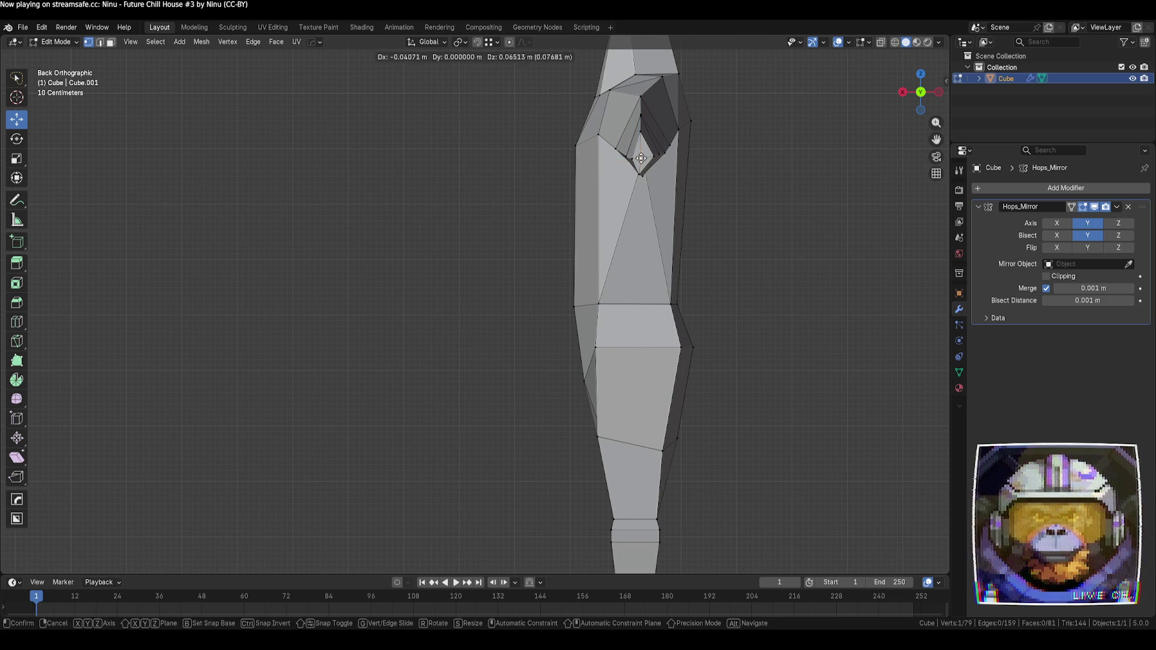
- Inspect the shoulder from behind and the side, trying vertex and edge selections without changes
mouse_move(649, 162)
middle_down()
mouse_move(735, 245)
mouse_move(692, 271)
mouse_move(601, 286)
mouse_move(681, 331)
mouse_move(632, 314)
middle_up()
scroll(632, 315, up, 3)
click(592, 193)
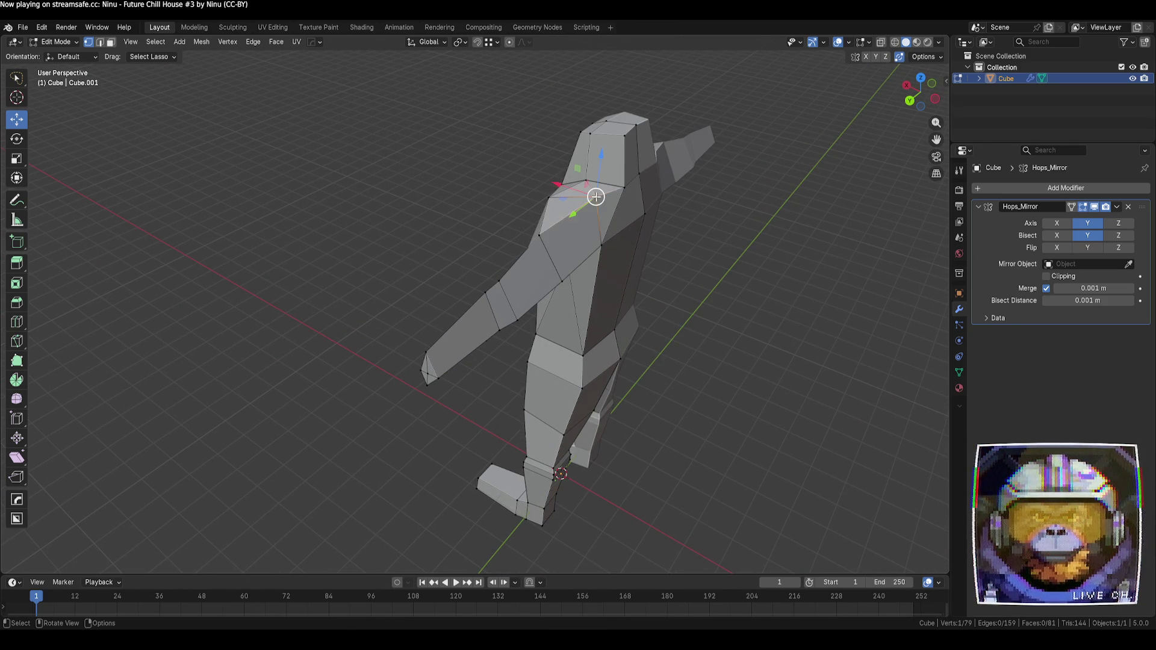
key(g)
key(Escape)
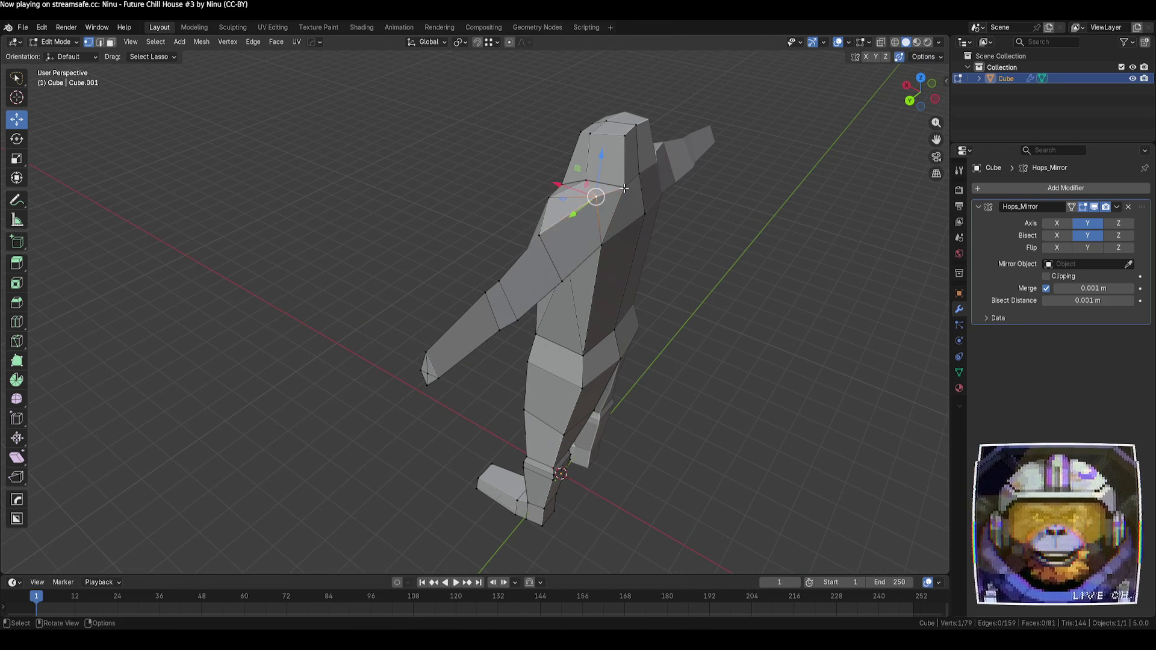
click(768, 289)
mouse_move(768, 289)
middle_down()
mouse_move(785, 327)
mouse_move(774, 320)
mouse_move(780, 373)
middle_up()
key(2)
click(623, 196)
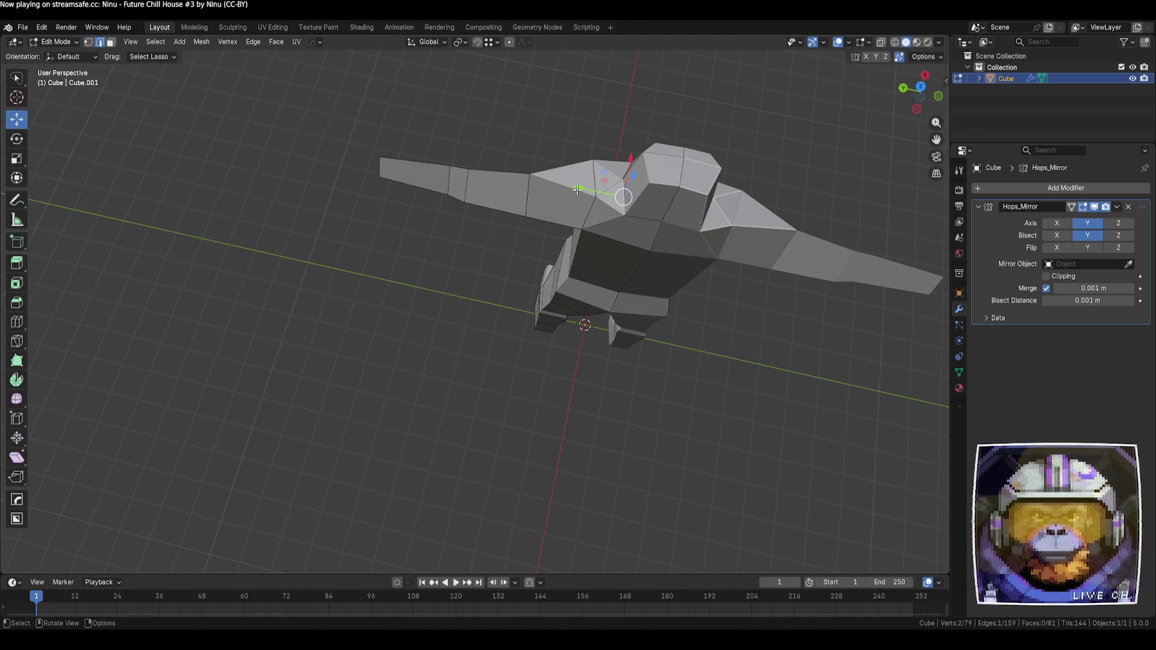
mouse_move(581, 191)
middle_down()
mouse_move(719, 219)
mouse_move(751, 212)
middle_up()
- Move a neck-shoulder vertex about 0.25 m along Y
key(1)
click(510, 128)
key(g)
key(y)
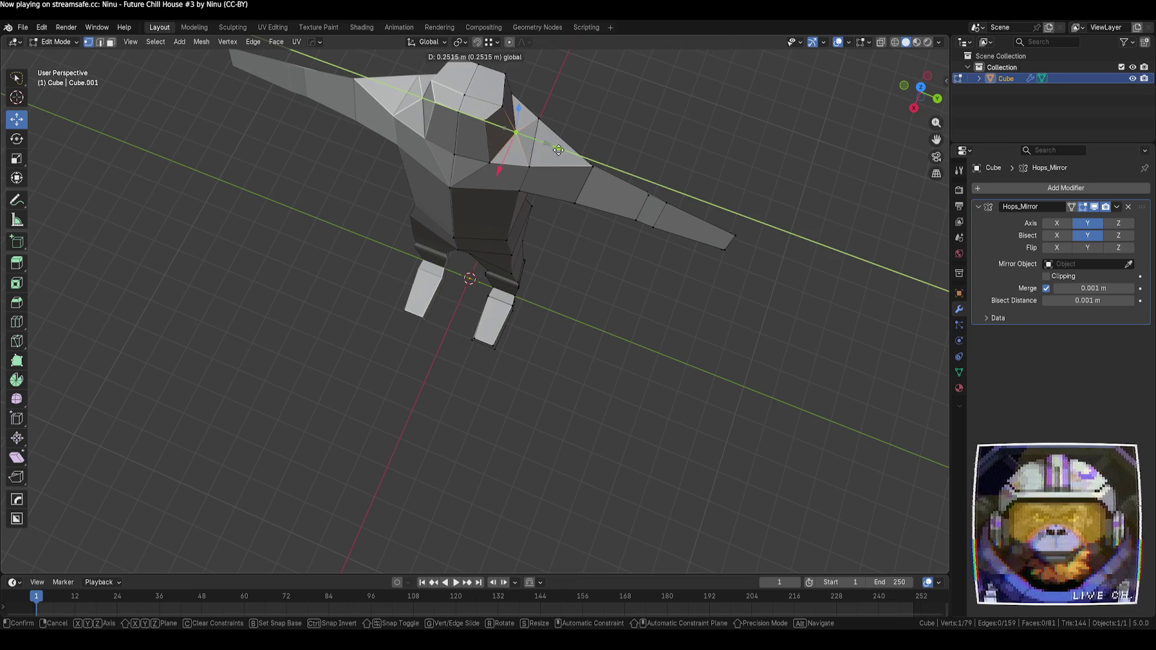
click(558, 150)
click(669, 305)
mouse_move(669, 305)
middle_down()
mouse_move(608, 315)
mouse_move(618, 280)
mouse_move(605, 300)
middle_up()
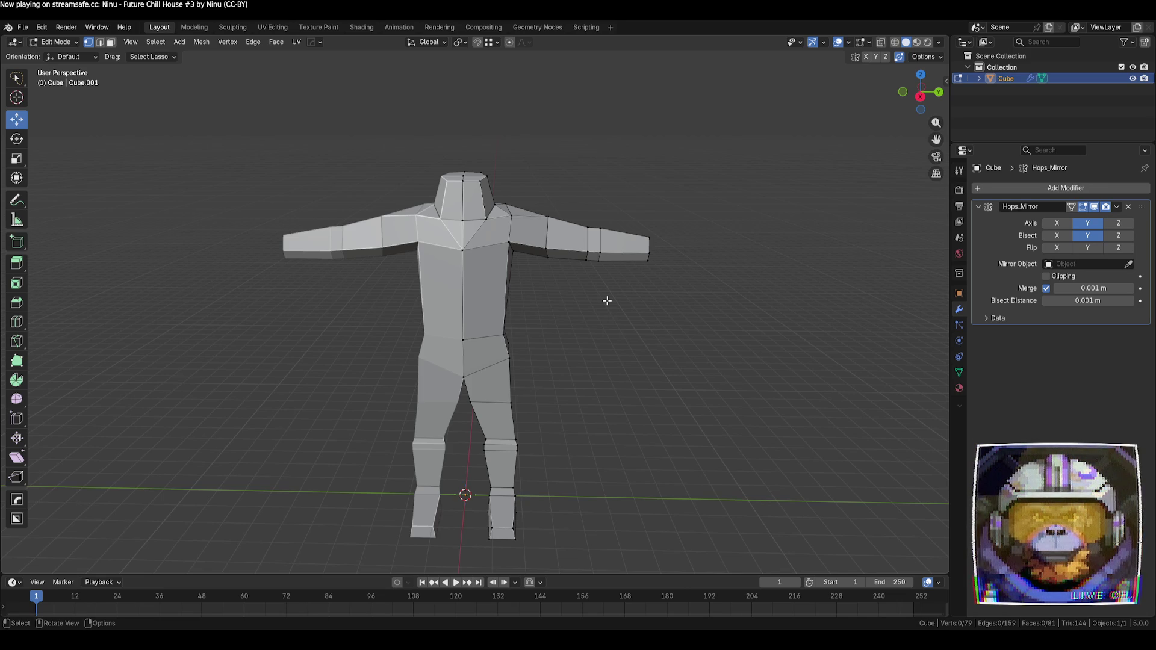
- Lower the top-of-head faces slightly along Z
key(3)
click(480, 184)
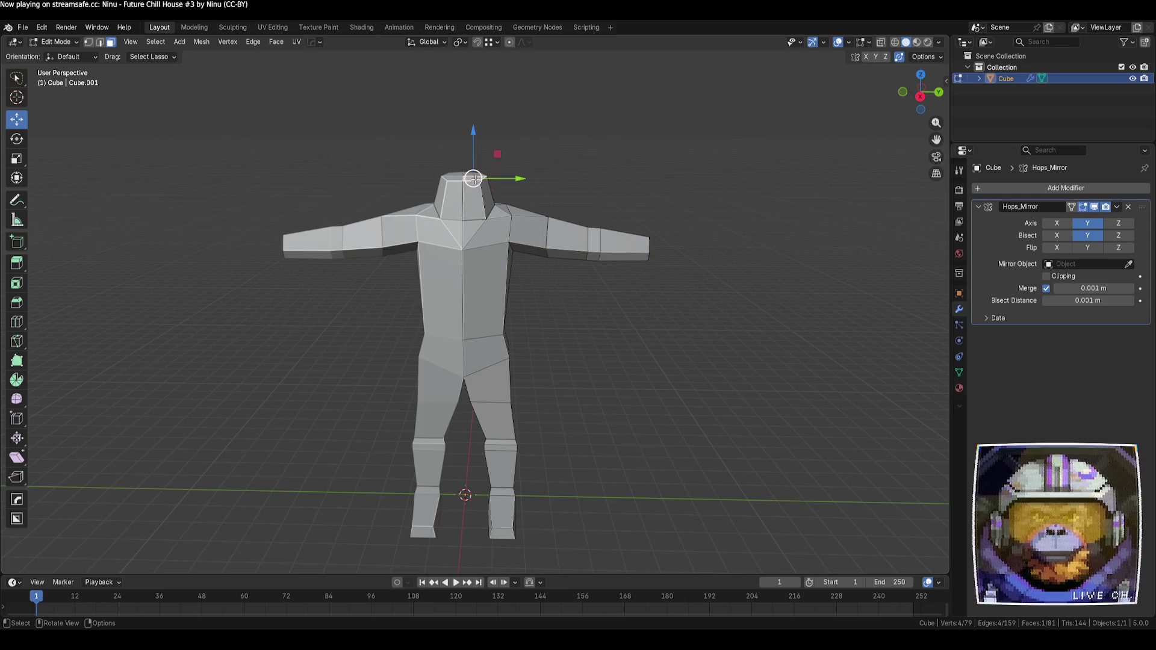
middle_drag(480, 184, 458, 199)
shift+click(476, 189)
mouse_move(475, 154)
mouse_down()
mouse_move(475, 166)
mouse_move(476, 156)
mouse_up()
click(632, 196)
middle_drag(632, 195, 651, 298)
- Check the figure in Object Mode, then return to Edit Mode
key(Tab)
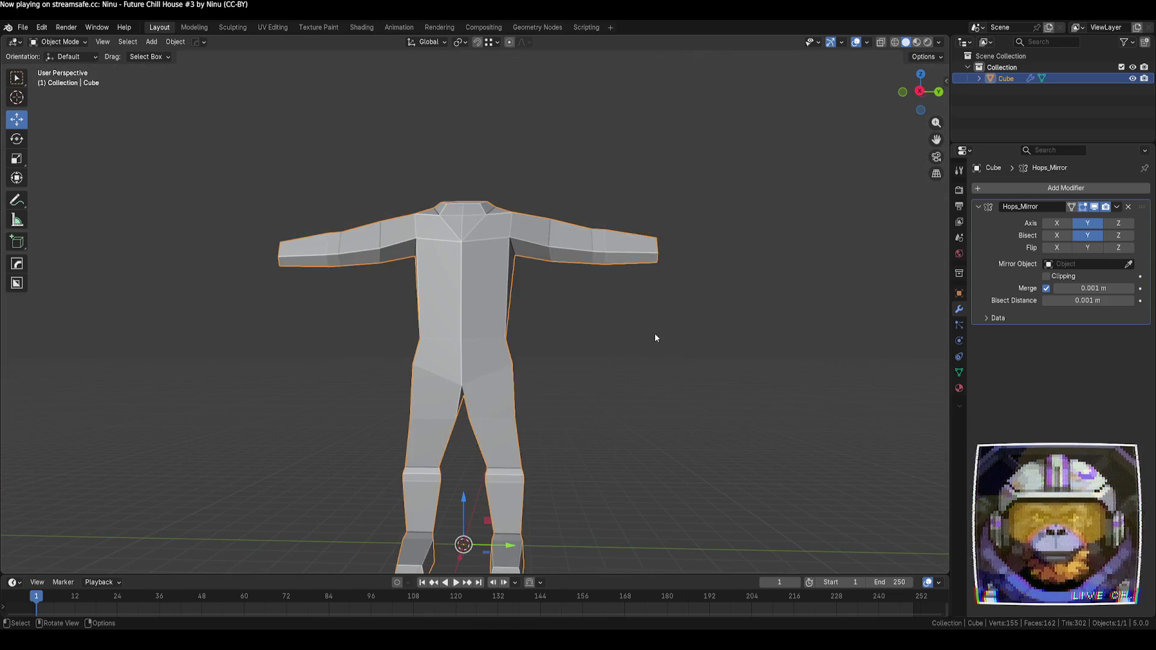
scroll(655, 335, down, 3)
mouse_move(642, 355)
middle_down()
mouse_move(516, 410)
mouse_move(410, 386)
mouse_move(395, 421)
mouse_move(513, 321)
mouse_move(493, 332)
mouse_move(520, 369)
mouse_move(592, 338)
mouse_move(533, 346)
middle_up()
key(Tab)
scroll(550, 300, up, 4)
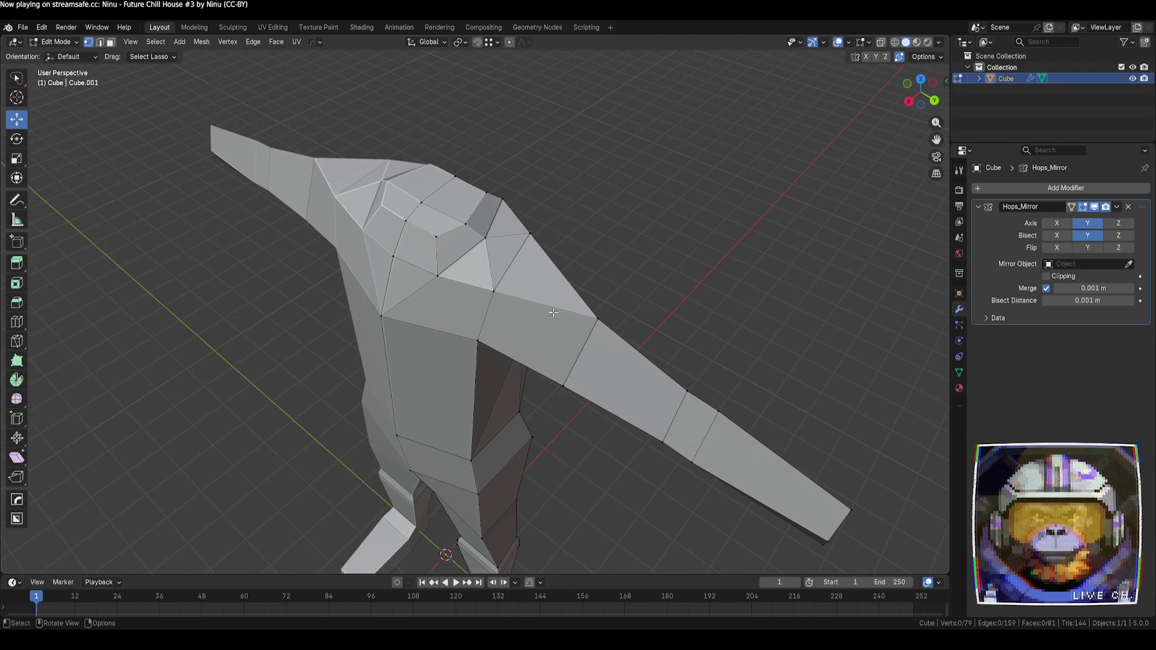
mouse_move(628, 325)
middle_down()
mouse_move(572, 325)
mouse_move(629, 299)
mouse_move(620, 295)
middle_up()
- Slide the shoulder edge loop along the arm
key(2)
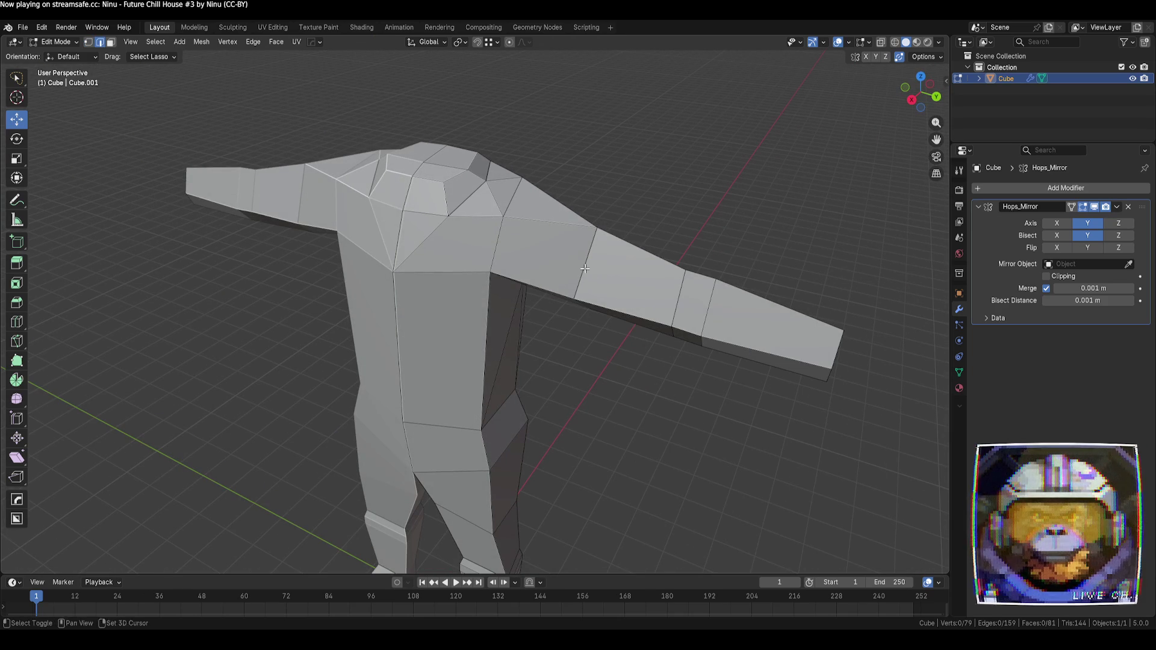
alt+click(585, 269)
key(g)
key(g)
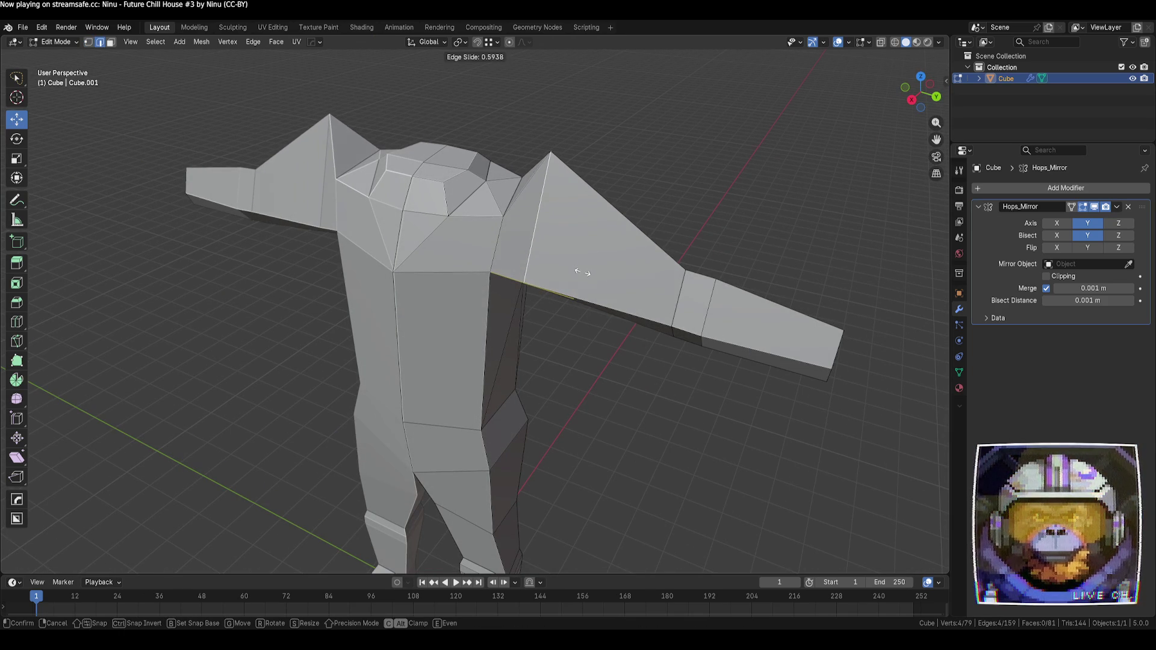
click(582, 272)
mouse_move(632, 246)
middle_down()
mouse_move(689, 198)
mouse_move(627, 147)
mouse_move(565, 187)
mouse_move(754, 238)
middle_up()
- Lower the vertex on top of the shoulder along Z, then clear the selection
key(1)
click(550, 172)
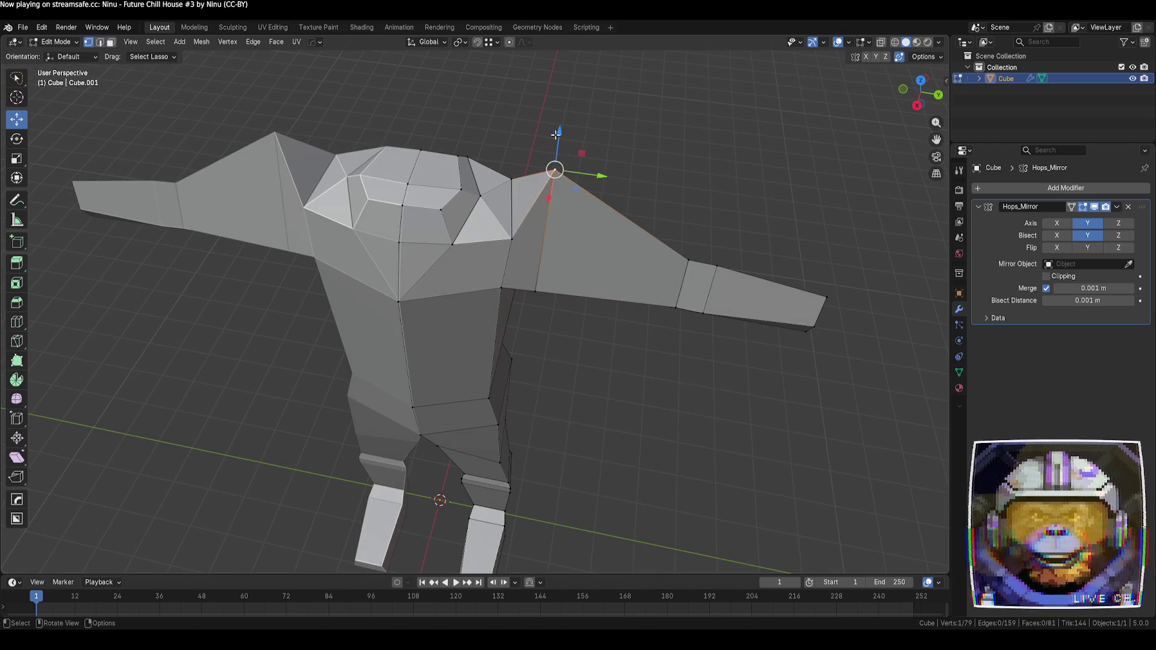
key(g)
key(z)
click(554, 190)
key(alt+a)
- Dissolve the upper-torso side edge, merging two faces into one
mouse_move(723, 255)
middle_down()
mouse_move(684, 196)
mouse_move(599, 201)
mouse_move(560, 276)
mouse_move(549, 272)
middle_up()
mouse_move(579, 200)
middle_down()
mouse_move(639, 211)
mouse_move(555, 191)
middle_up()
key(2)
key(x)
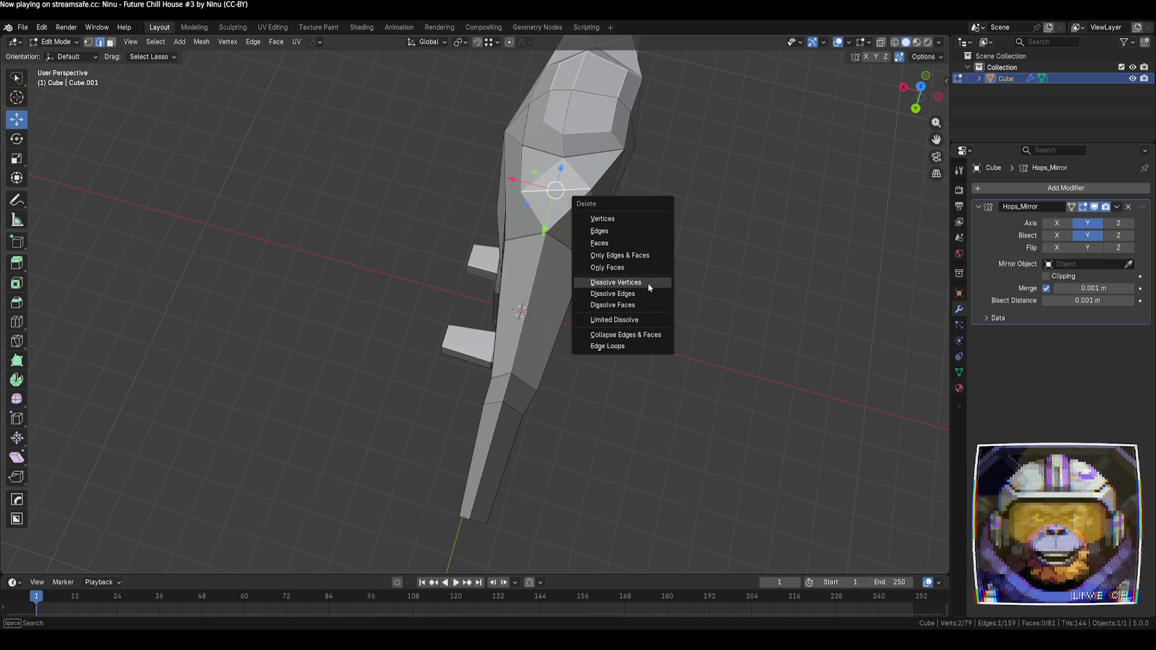
click(645, 293)
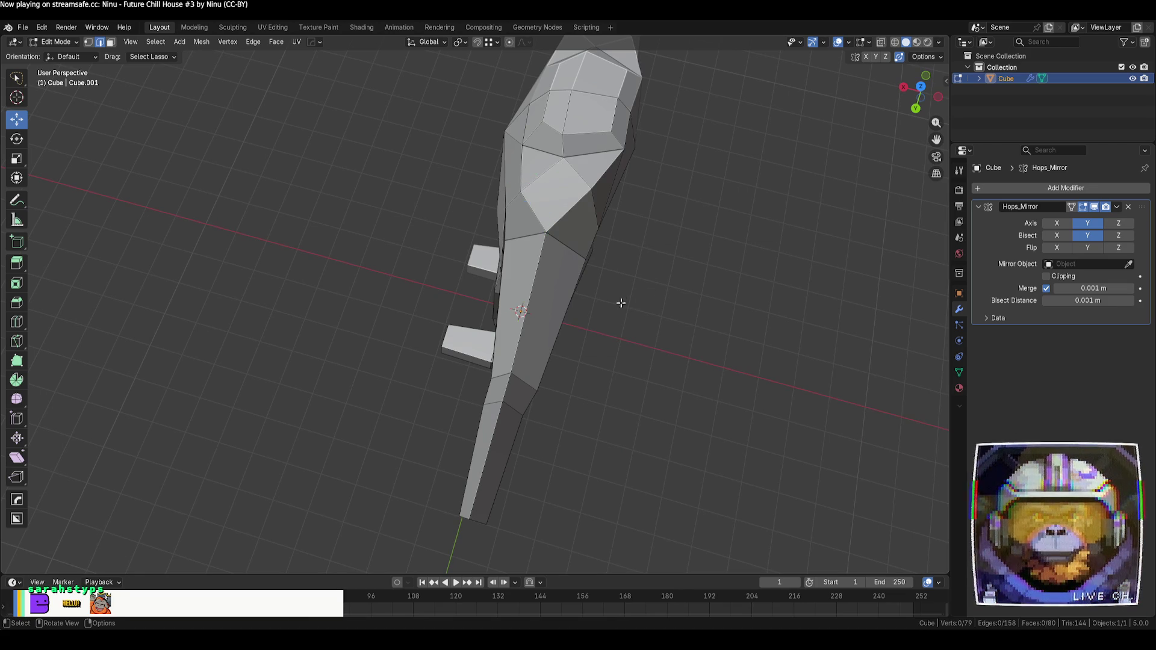
mouse_move(619, 301)
middle_down()
mouse_move(671, 276)
mouse_move(717, 220)
mouse_move(763, 241)
mouse_move(743, 277)
mouse_move(527, 249)
mouse_move(598, 301)
mouse_move(683, 273)
middle_up()
scroll(527, 249, down, 5)
mouse_move(600, 412)
middle_down()
mouse_move(619, 397)
mouse_move(652, 314)
mouse_move(384, 307)
mouse_move(464, 320)
middle_up()
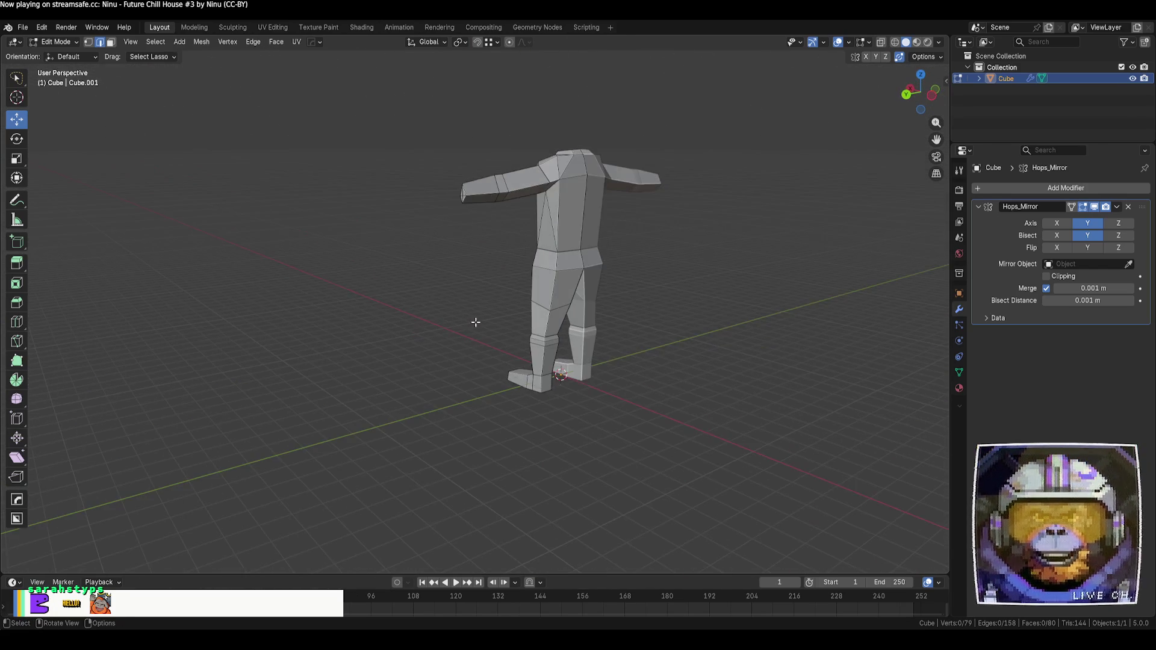
- Reposition the right foot's bottom face in face select mode
scroll(609, 365, up, 4)
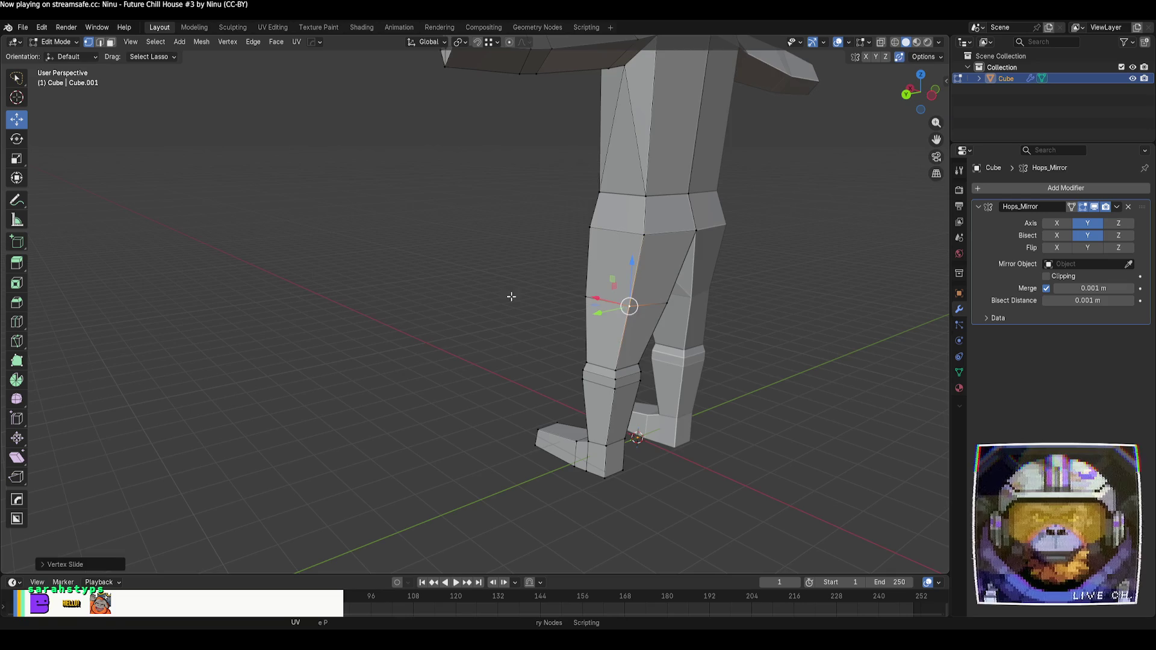
mouse_move(467, 292)
middle_down()
mouse_move(594, 298)
mouse_move(629, 287)
mouse_move(590, 307)
middle_up()
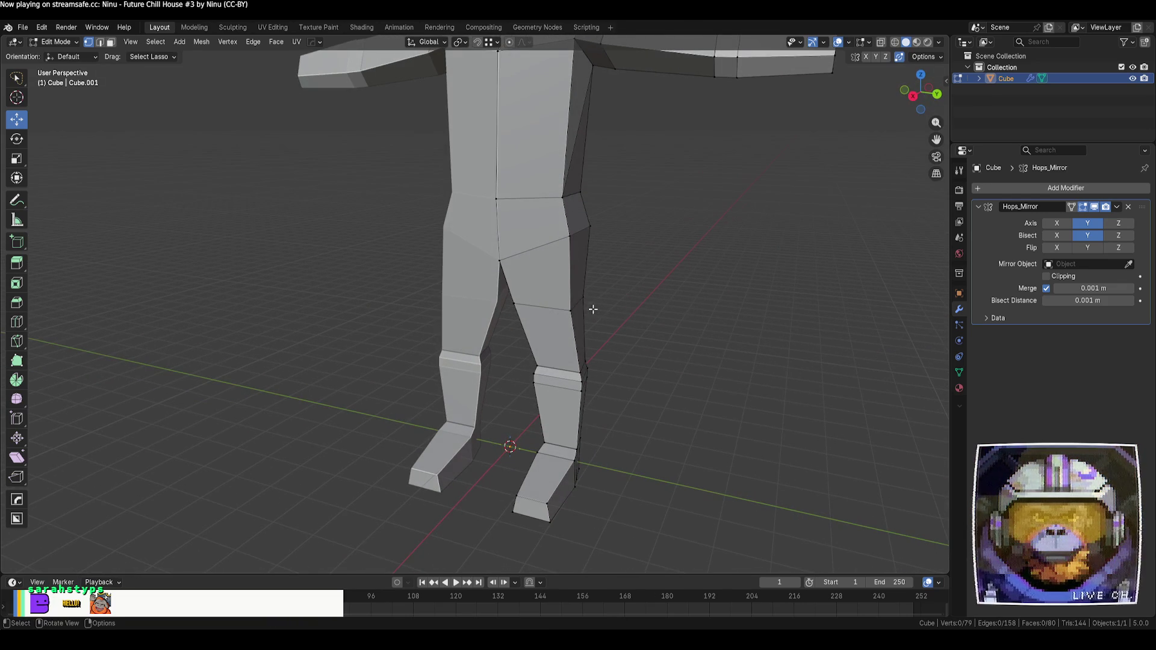
click(578, 305)
click(632, 353)
scroll(632, 354, down, 4)
mouse_move(632, 353)
middle_down()
mouse_move(570, 353)
mouse_move(613, 304)
mouse_move(668, 335)
mouse_move(650, 367)
mouse_move(587, 375)
mouse_move(569, 361)
middle_up()
scroll(569, 361, up, 5)
key(3)
click(531, 508)
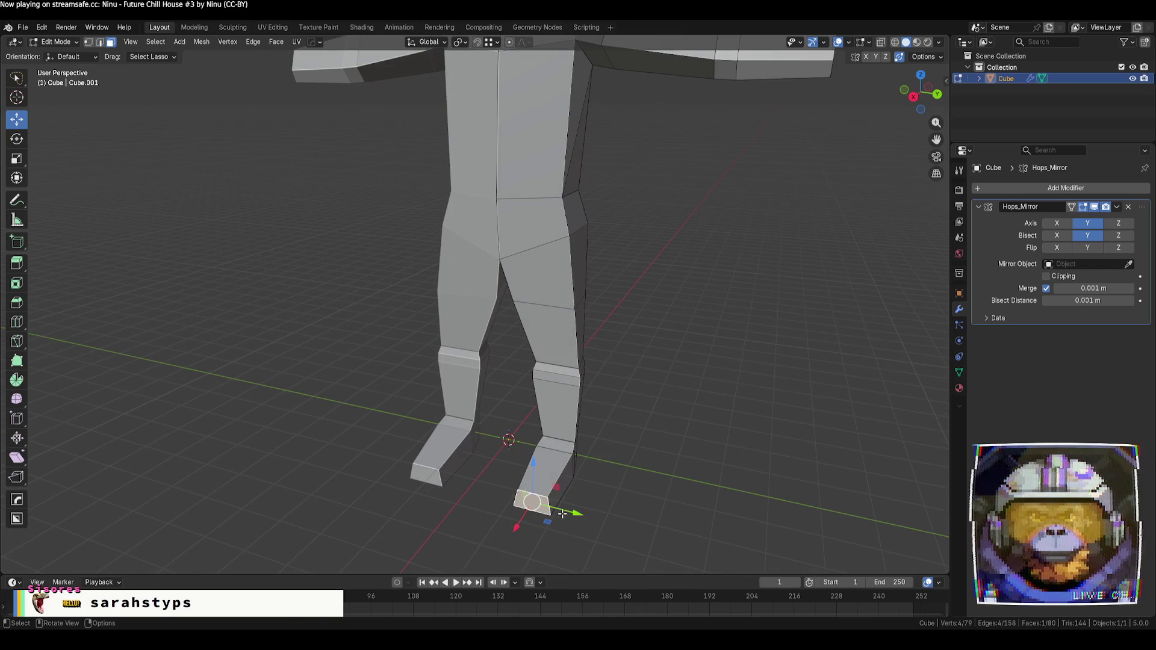
drag(518, 527, 523, 522)
- Select the whole mesh and return to Object Mode to view the mirrored body
key(a)
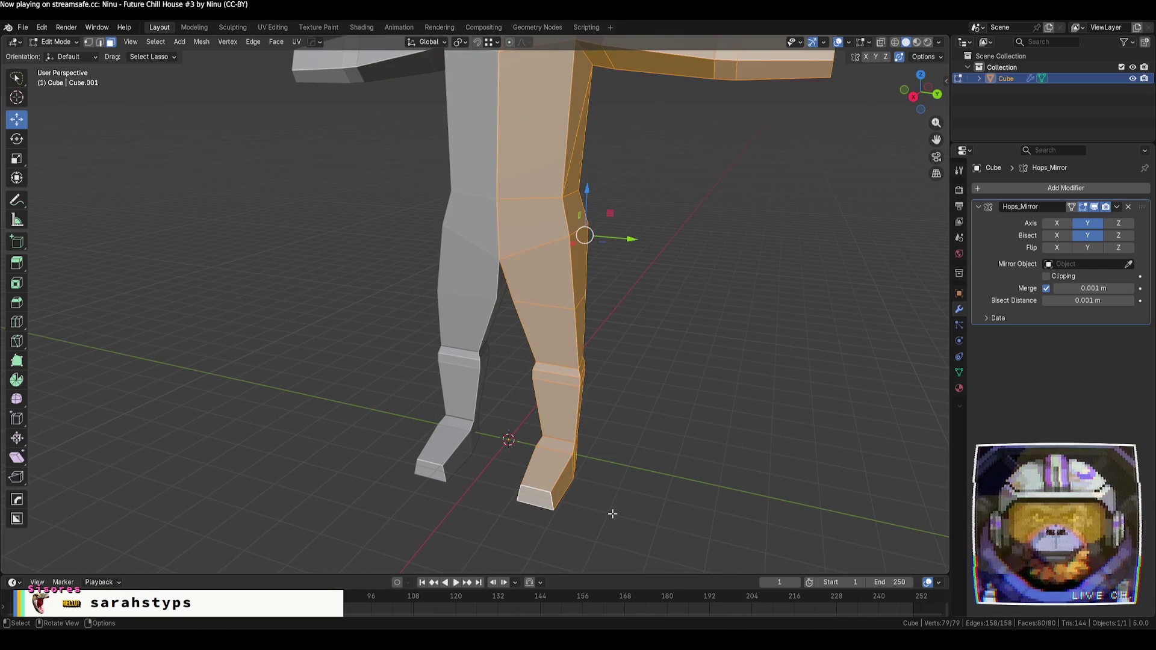
key(Tab)
scroll(658, 400, down, 5)
mouse_move(658, 400)
middle_down()
mouse_move(689, 339)
mouse_move(741, 301)
mouse_move(843, 363)
mouse_move(624, 358)
middle_up()
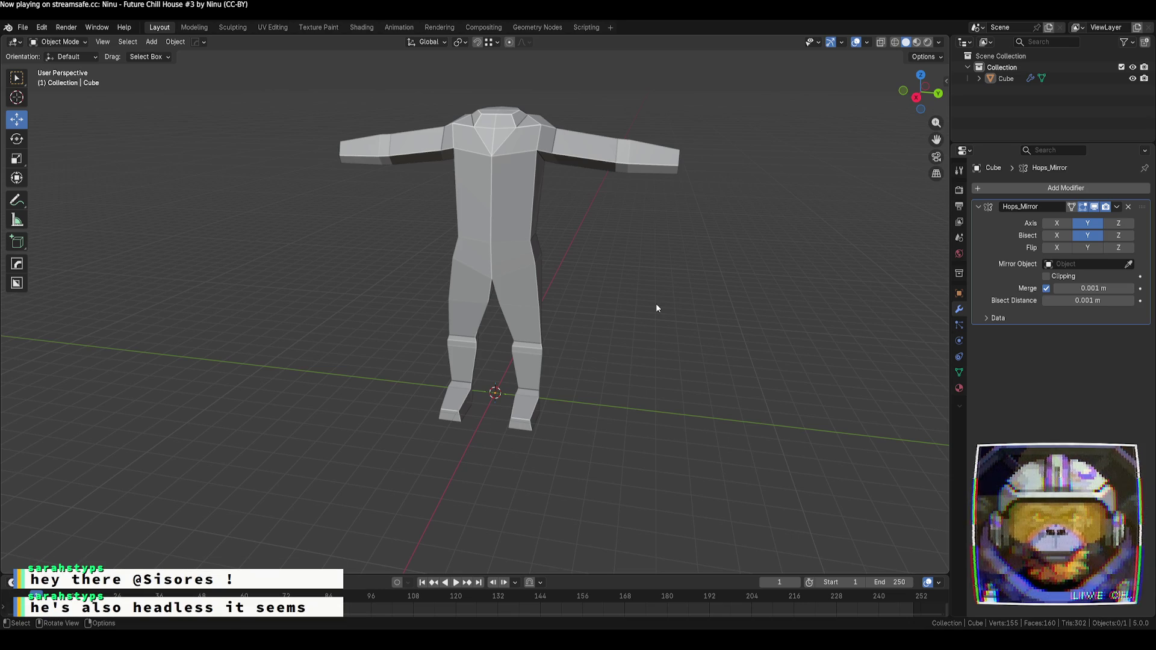
- Look around the headless figure, then snap to a straight-on Right Orthographic view
mouse_move(676, 188)
middle_down()
mouse_move(591, 172)
mouse_move(584, 189)
middle_up()
scroll(584, 191, up, 10)
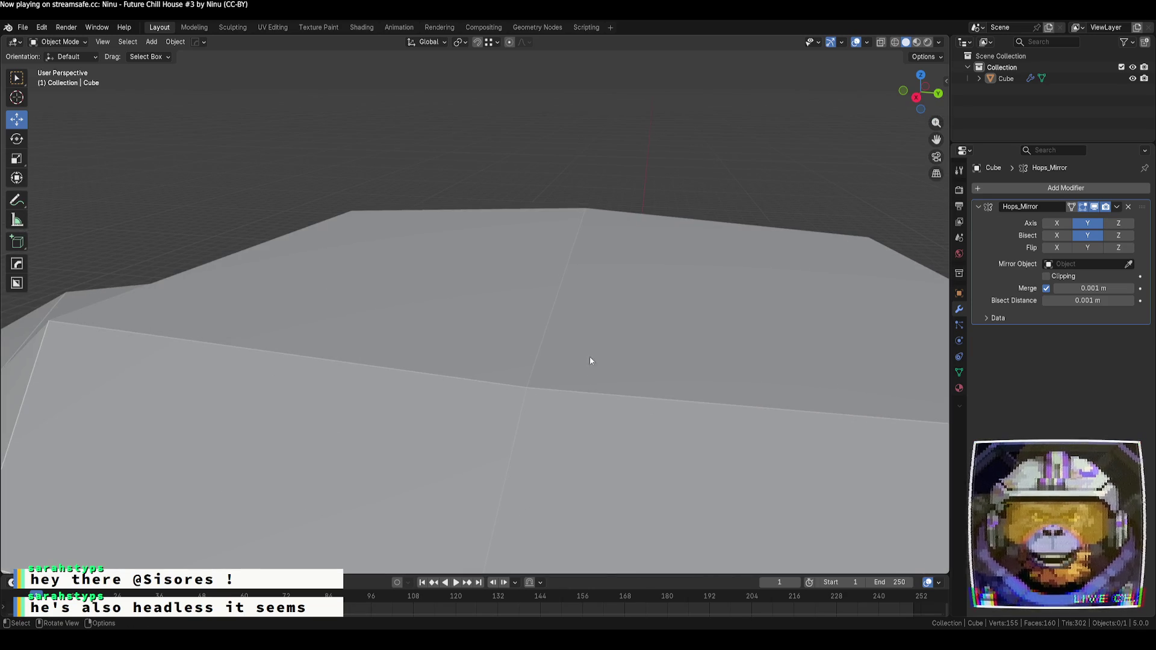
scroll(621, 408, down, 8)
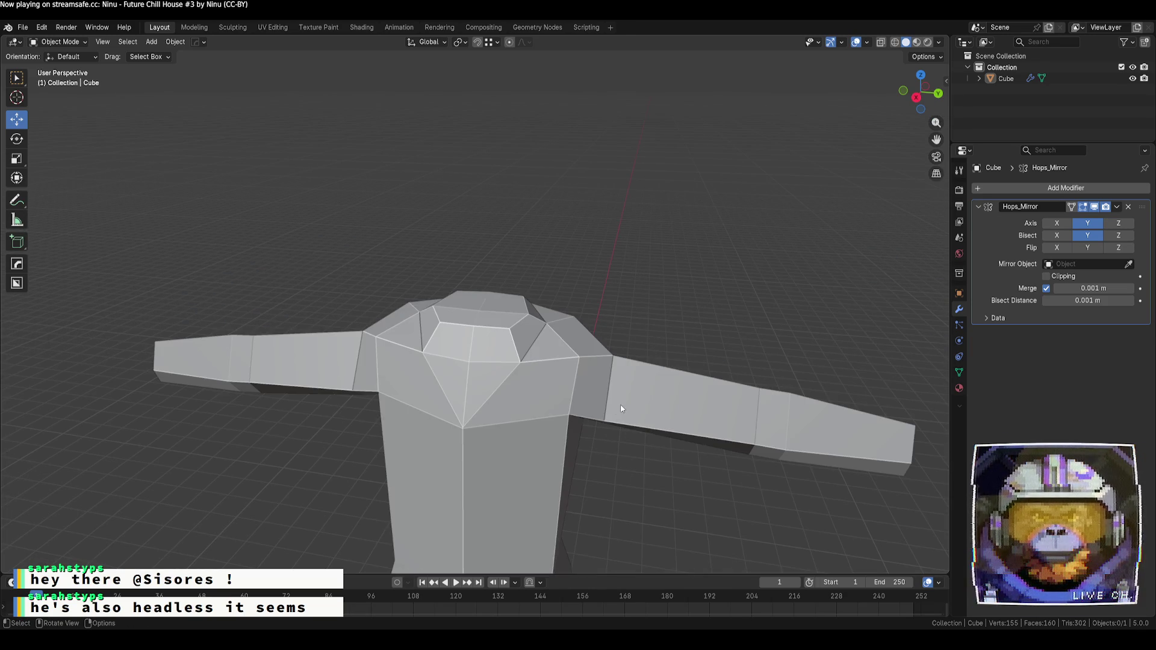
click(527, 330)
scroll(489, 306, down, 8)
mouse_move(489, 305)
middle_down()
mouse_move(695, 432)
mouse_move(707, 395)
mouse_move(700, 432)
middle_up()
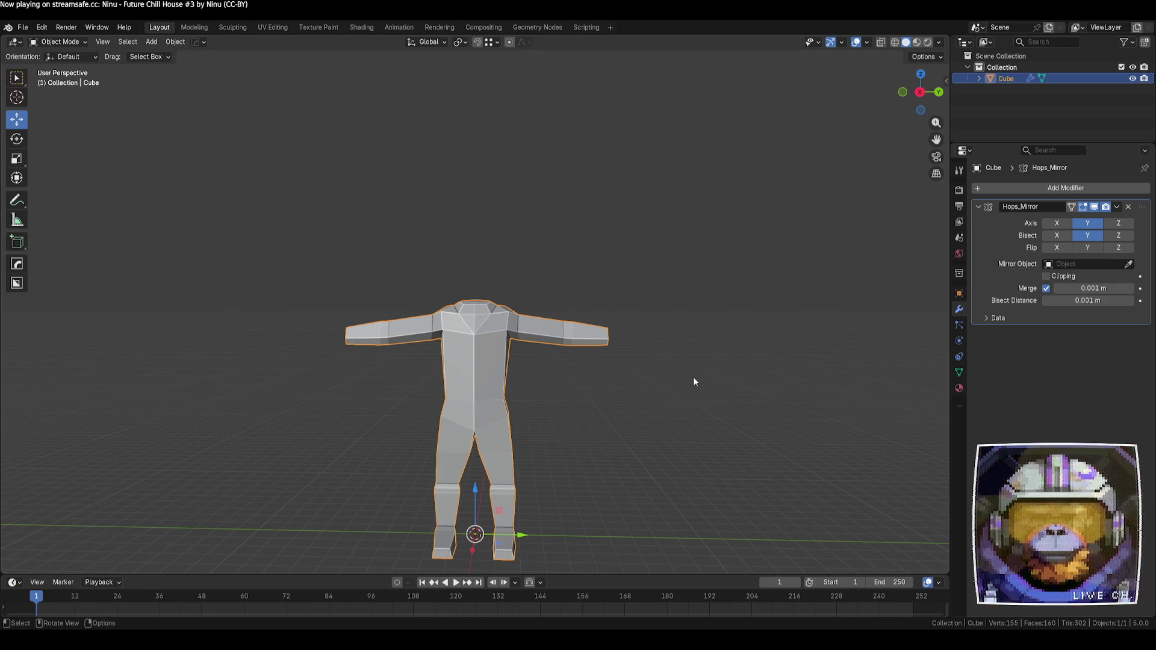
click(702, 332)
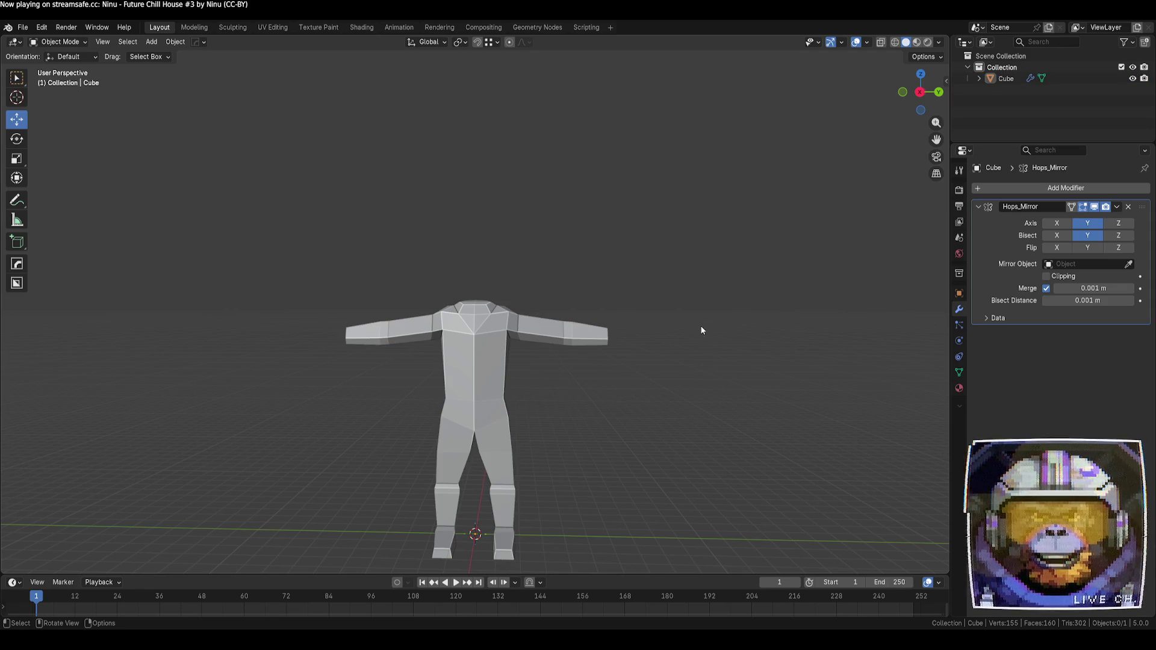
click(919, 91)
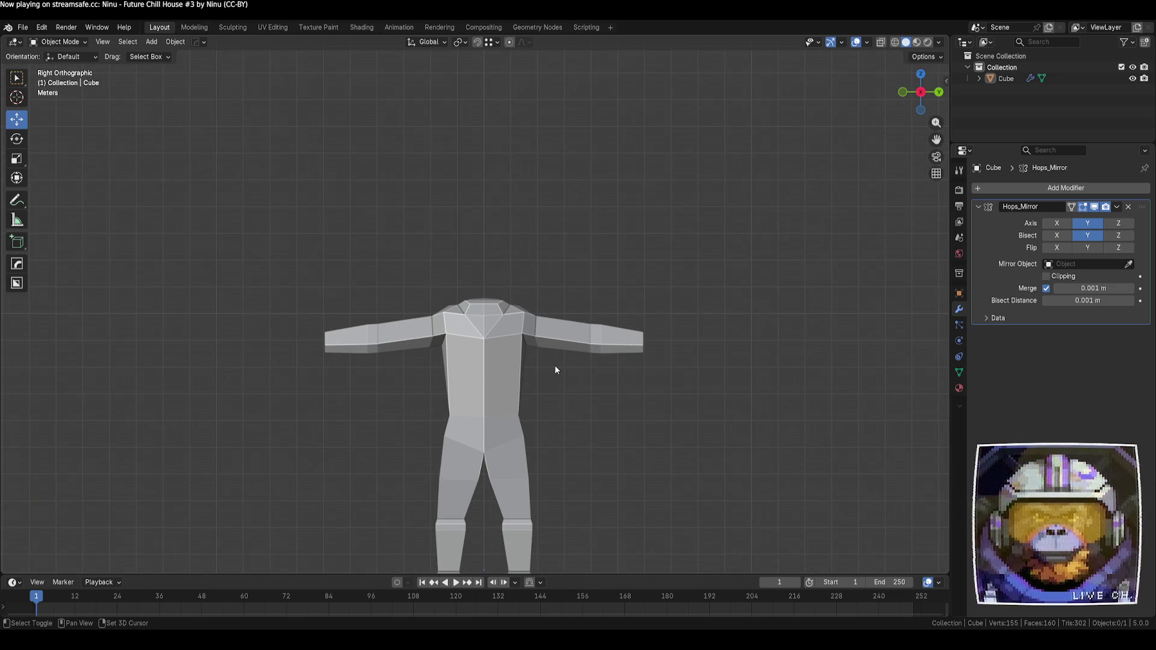
- Add a UV sphere, raise it up to the shoulders and enlarge it
key(shift+a)
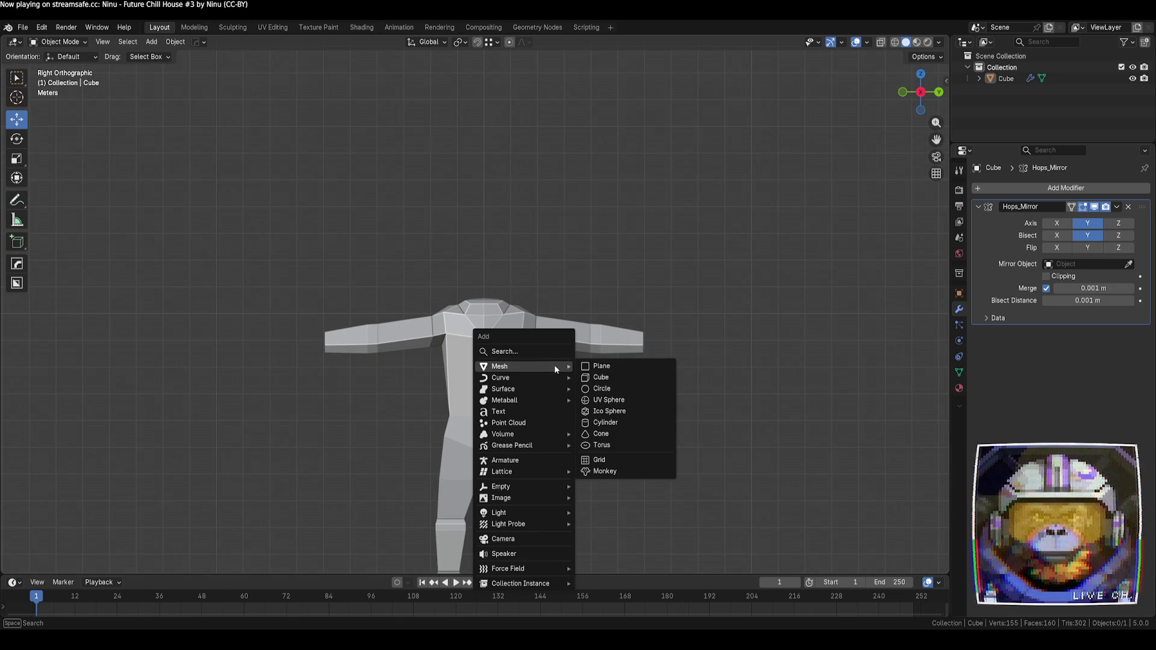
click(645, 398)
key(g)
key(z)
click(540, 262)
key(s)
click(834, 359)
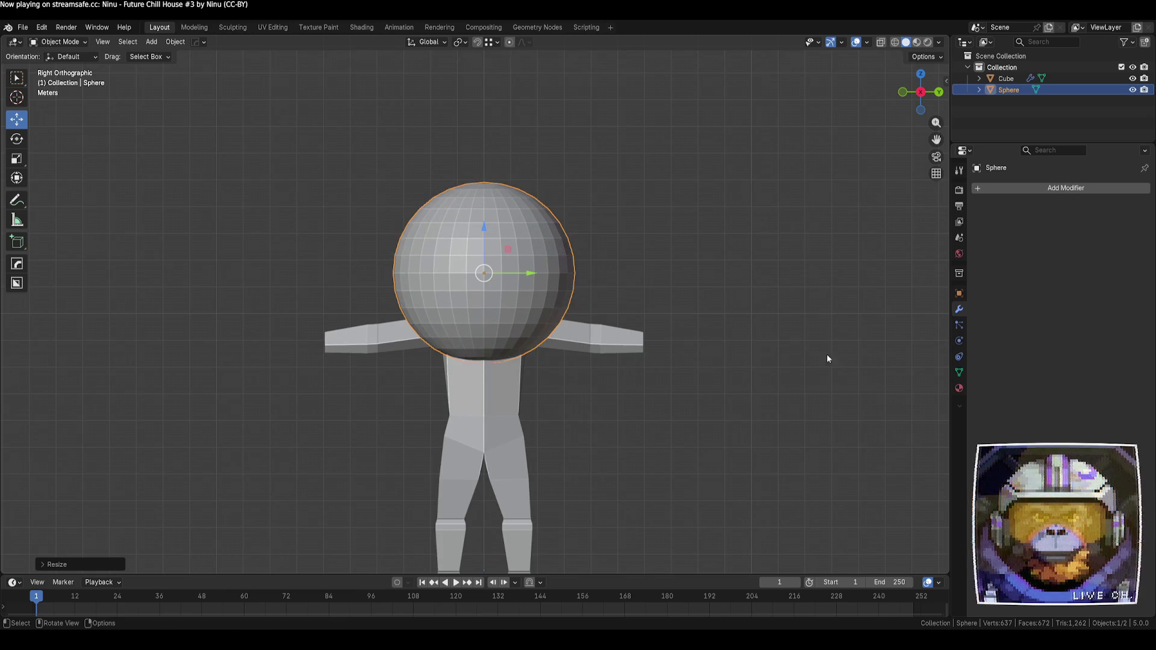
key(Home)
- Shrink the sphere to about half size and seat it on the torso as a head
key(g)
key(z)
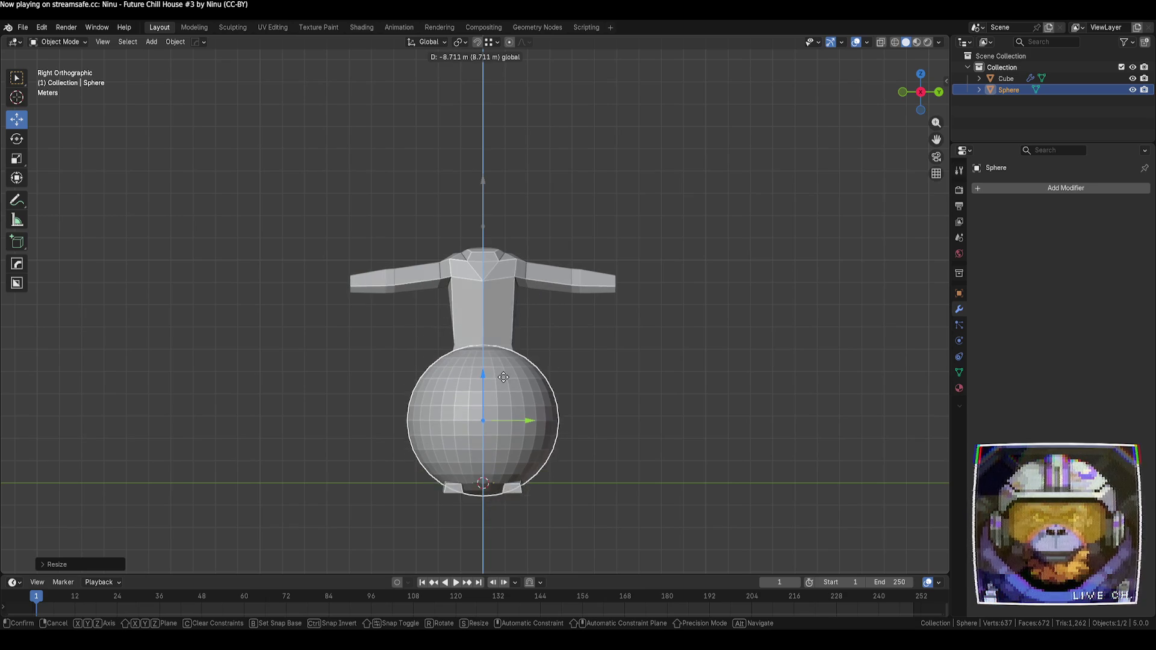
click(602, 147)
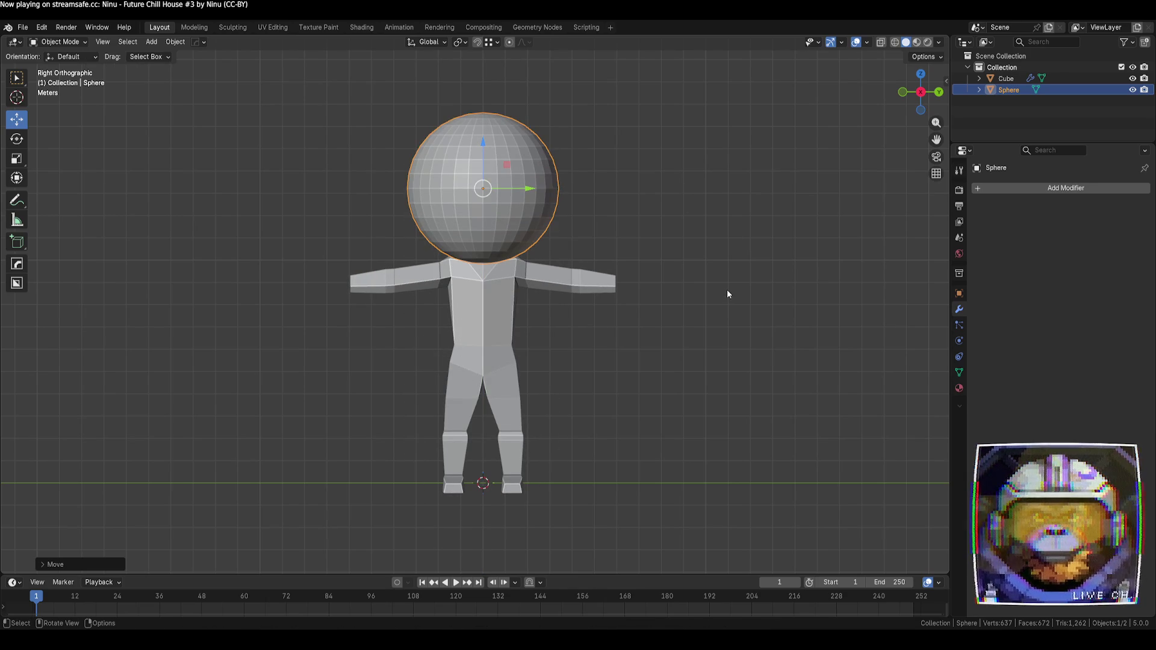
key(s)
click(618, 223)
key(g)
key(z)
click(529, 187)
- Deselect the head and return to the straight orthographic view
click(664, 250)
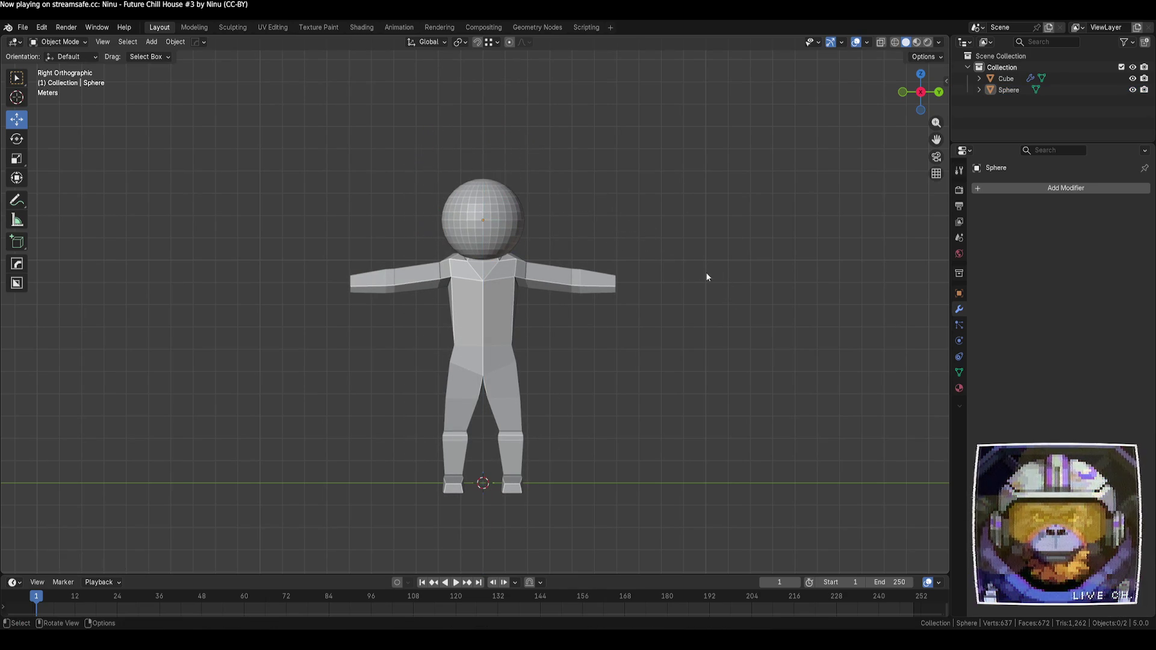
mouse_move(731, 302)
middle_down()
mouse_move(552, 316)
mouse_move(729, 337)
middle_up()
click(918, 97)
scroll(717, 316, up, 1)
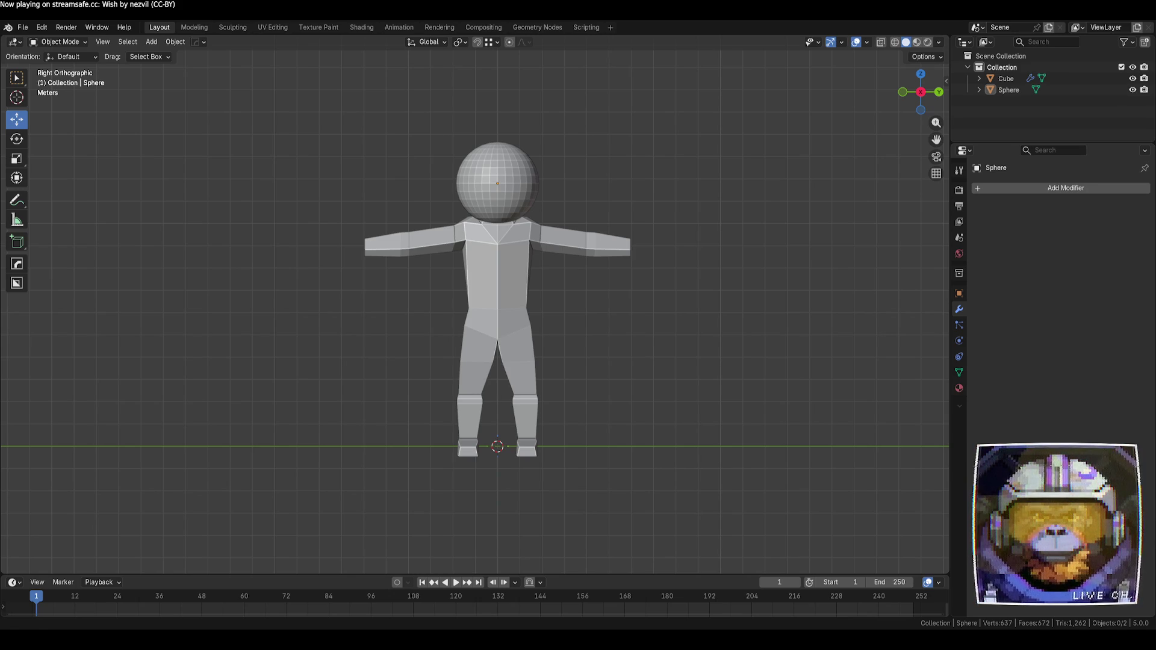
mouse_move(542, 343)
middle_down()
mouse_move(590, 342)
mouse_move(356, 354)
mouse_move(602, 368)
mouse_move(518, 366)
mouse_move(550, 371)
middle_up()
scroll(550, 371, down, 2)
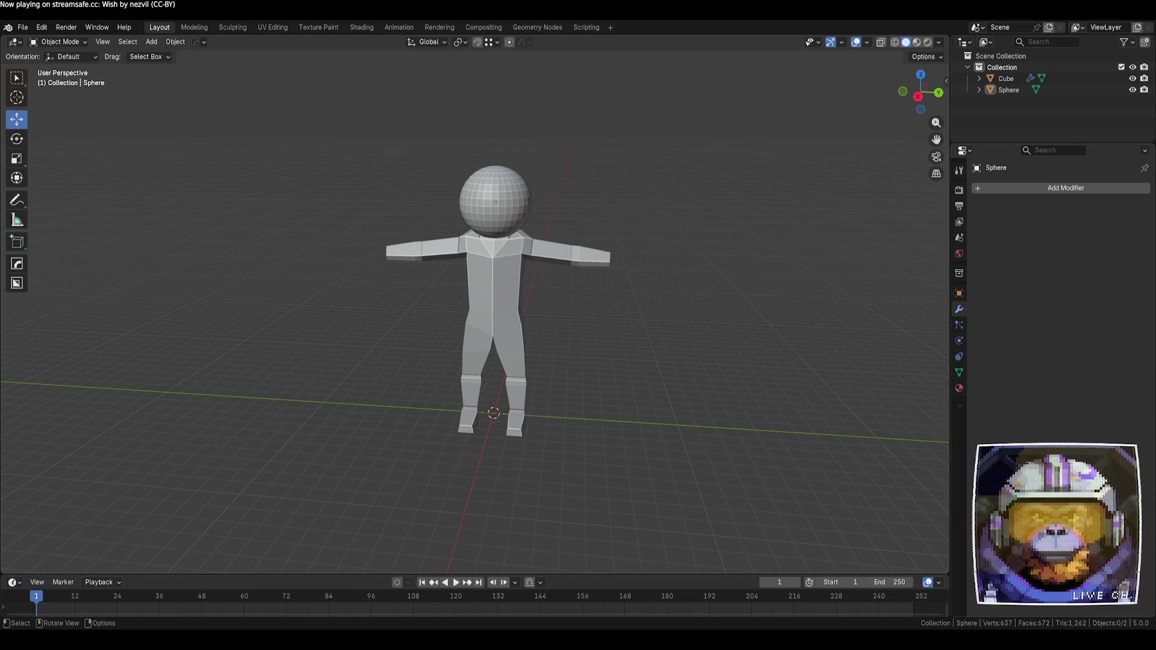
click(917, 96)
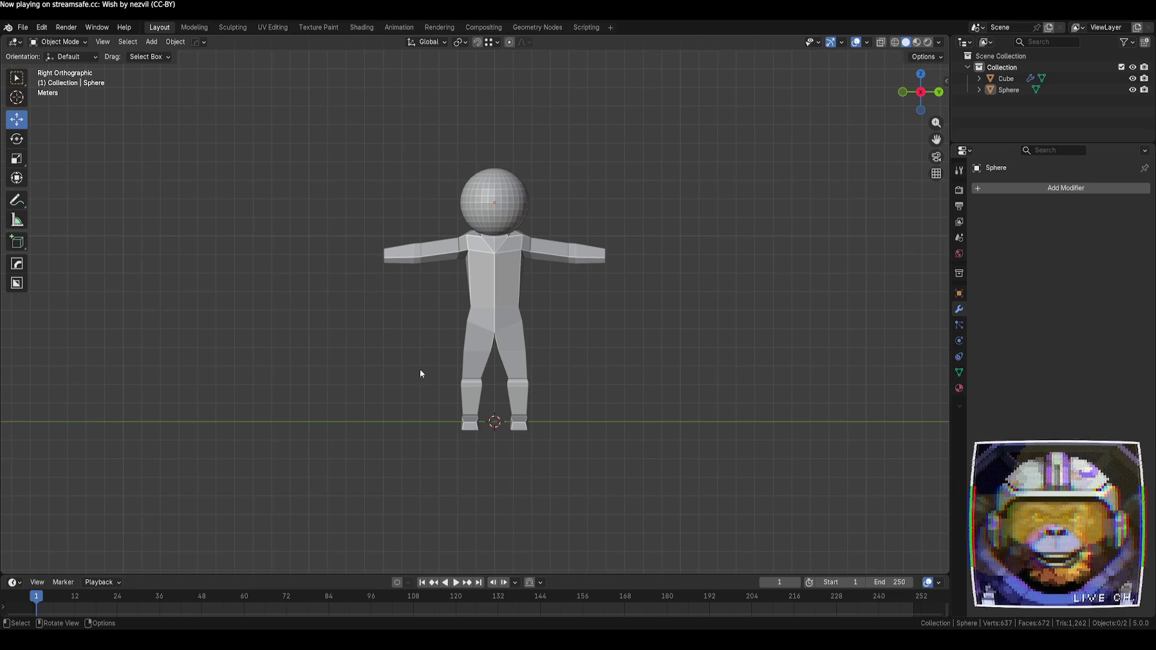
scroll(565, 360, up, 2)
key(Tab)
- Leave body editing, select the head sphere and add an Array modifier
key(alt+q)
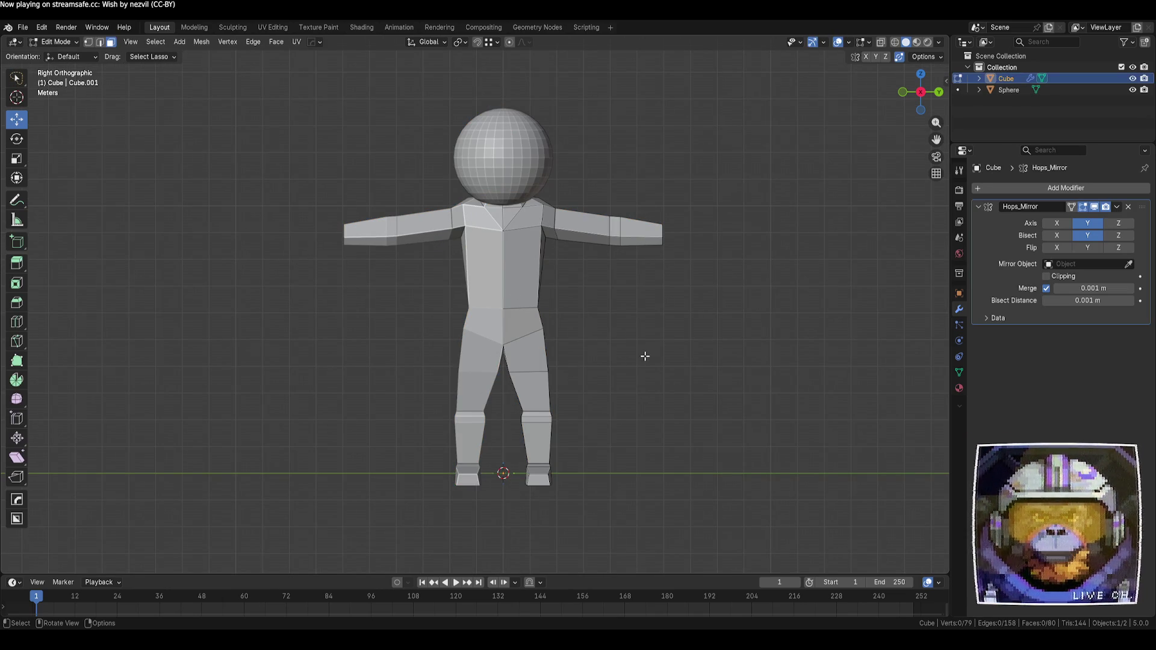
key(Tab)
click(506, 159)
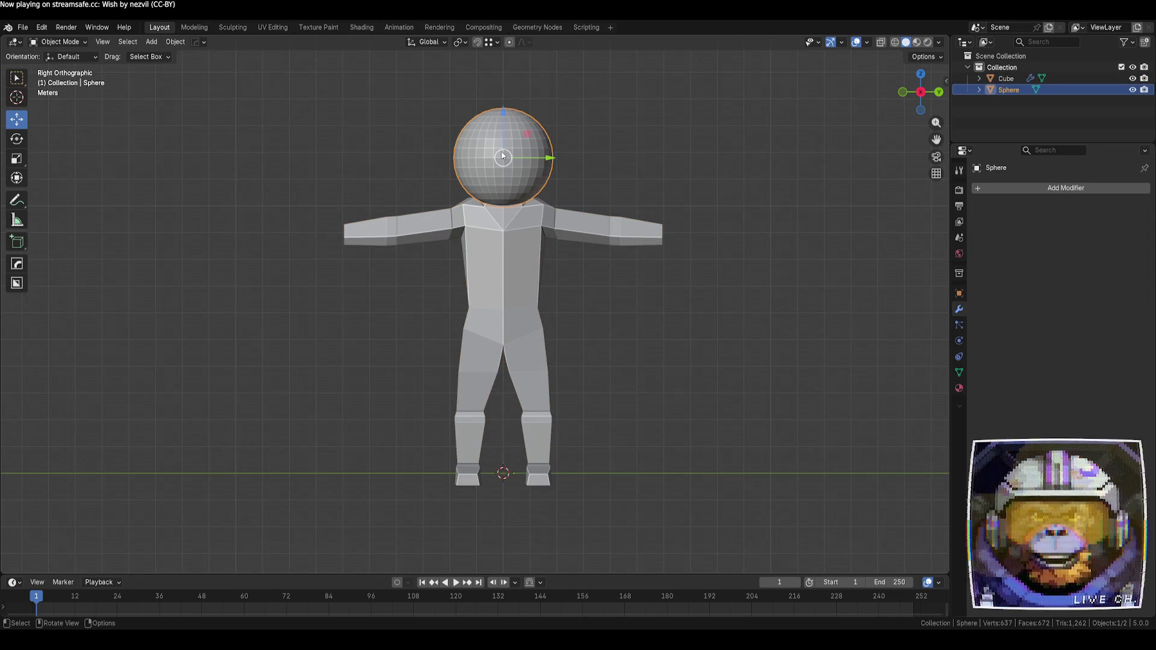
click(1021, 189)
text(arra)
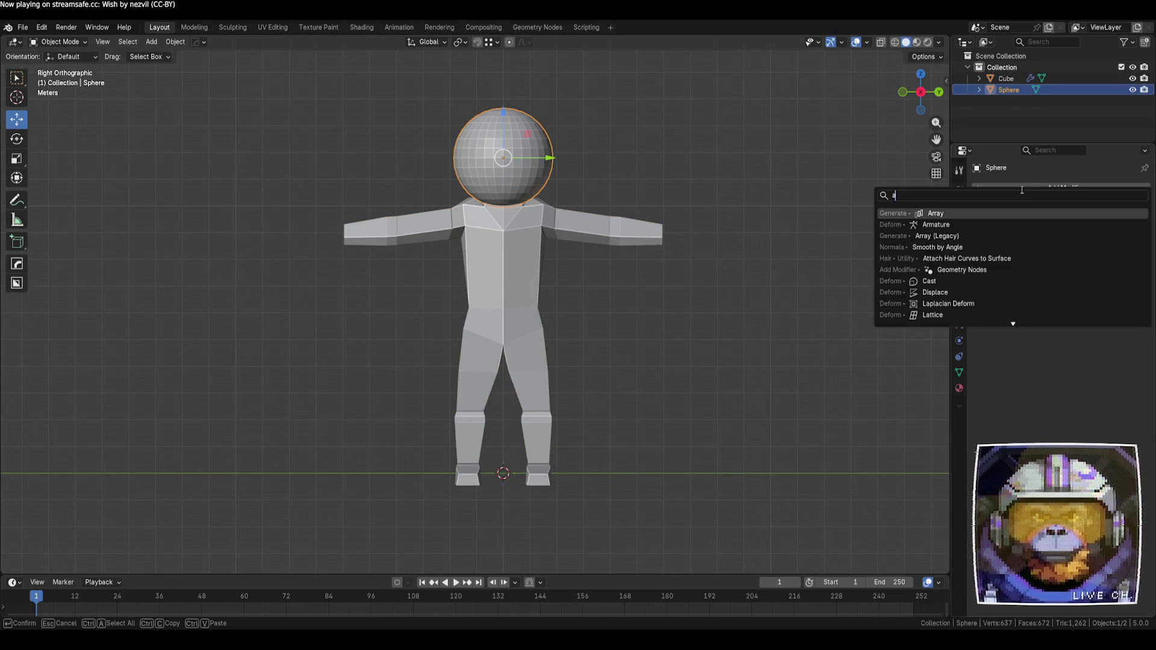
click(946, 214)
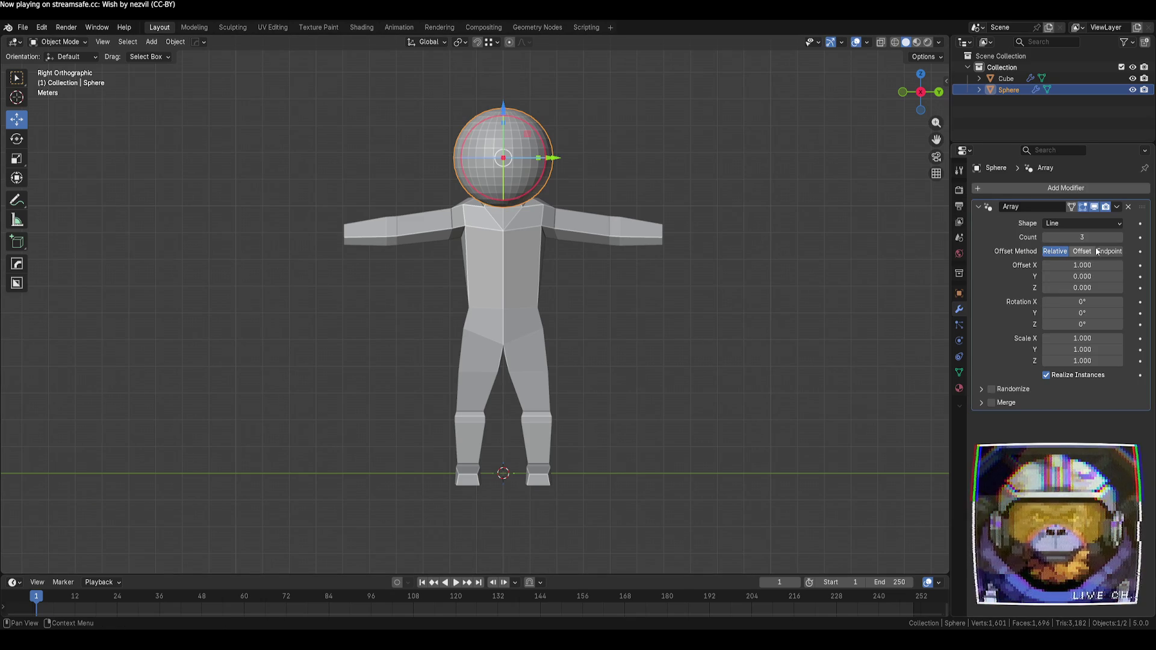
- Set the array count to 3 and the Z offset to -1
drag(1099, 238, 1109, 238)
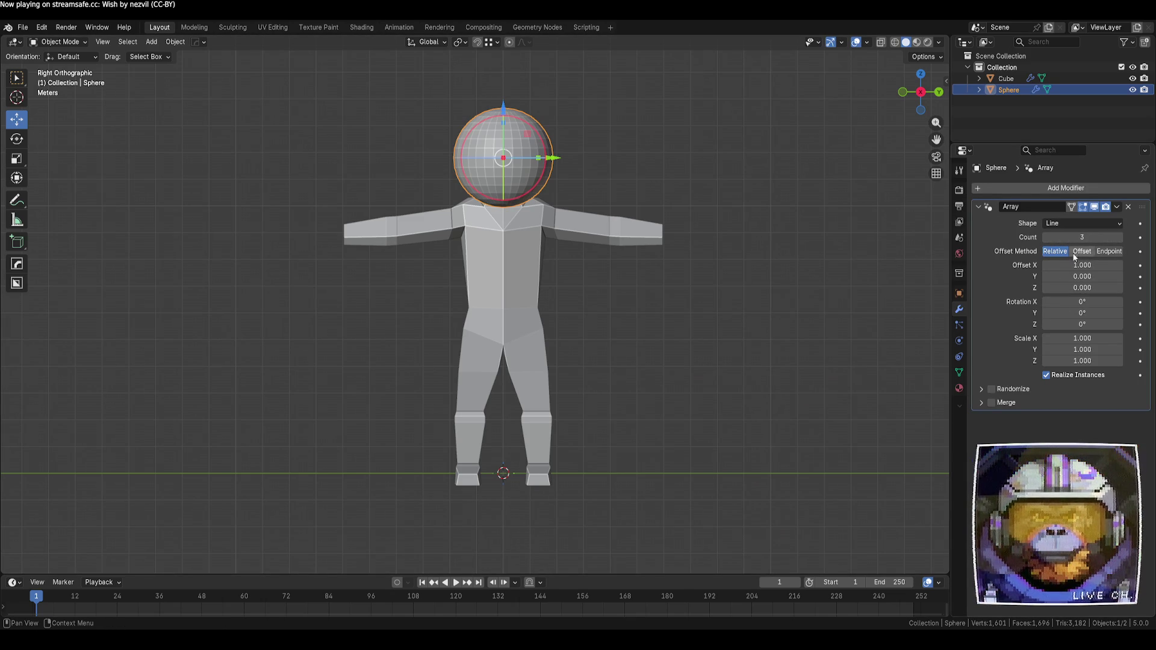
click(1089, 288)
text(1)
key(Return)
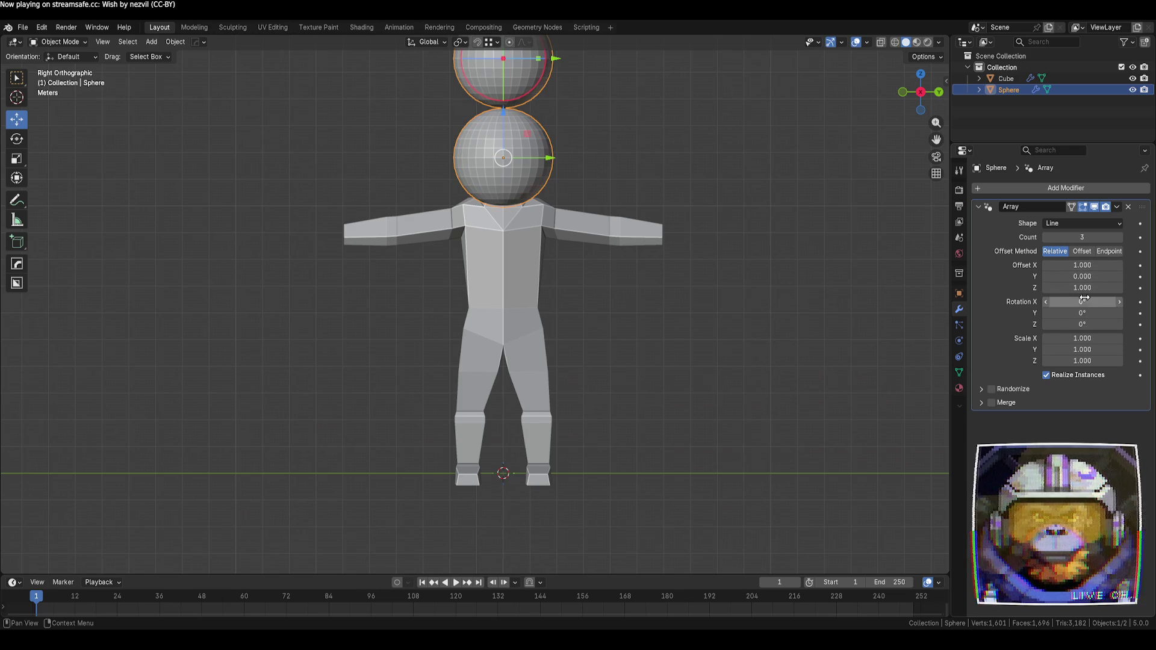
click(1078, 288)
text(-1)
key(Return)
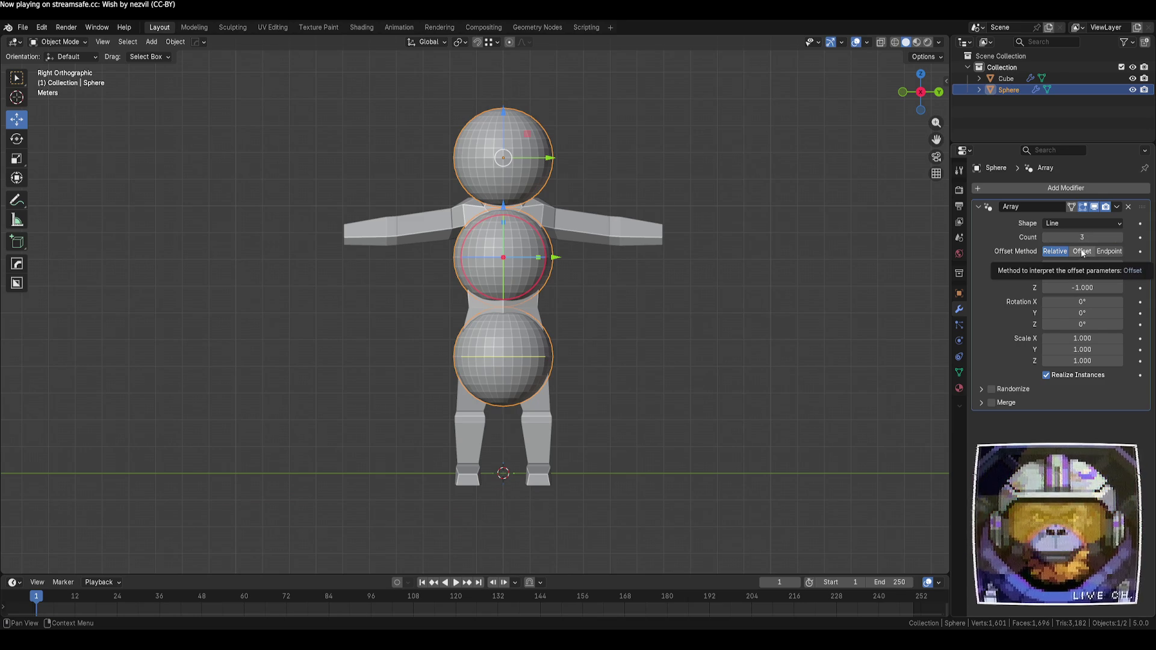
- Move the sphere stack to the right of the body, down to the ground, then select the body
drag(543, 159, 650, 163)
drag(619, 124, 627, 237)
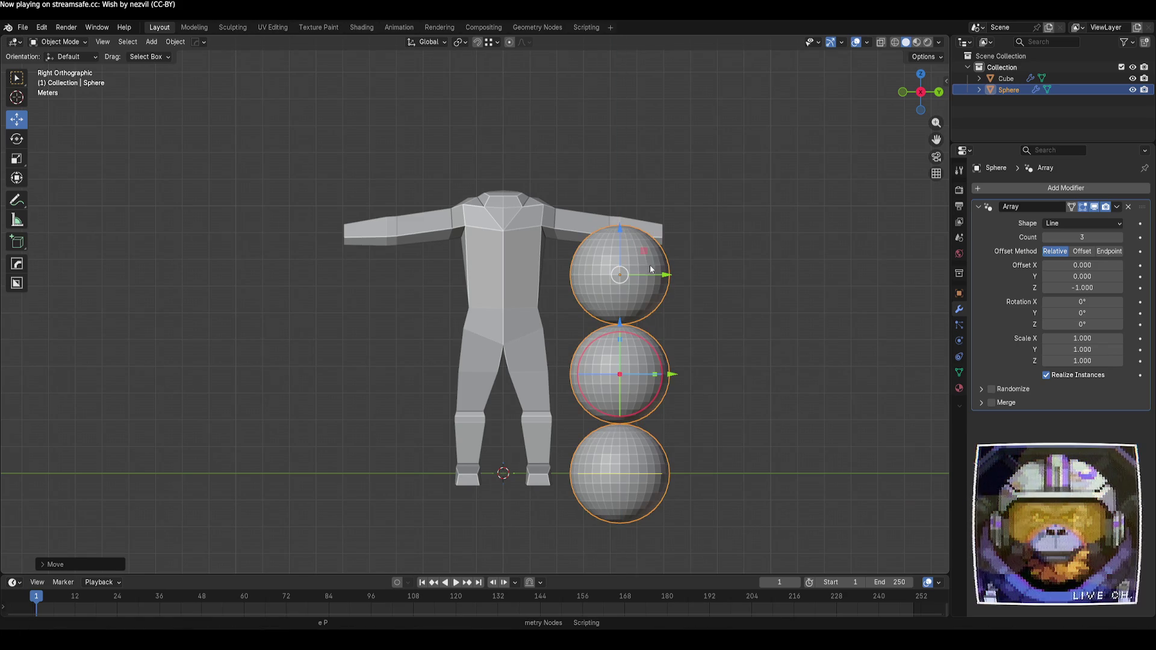
drag(666, 275, 680, 277)
click(768, 291)
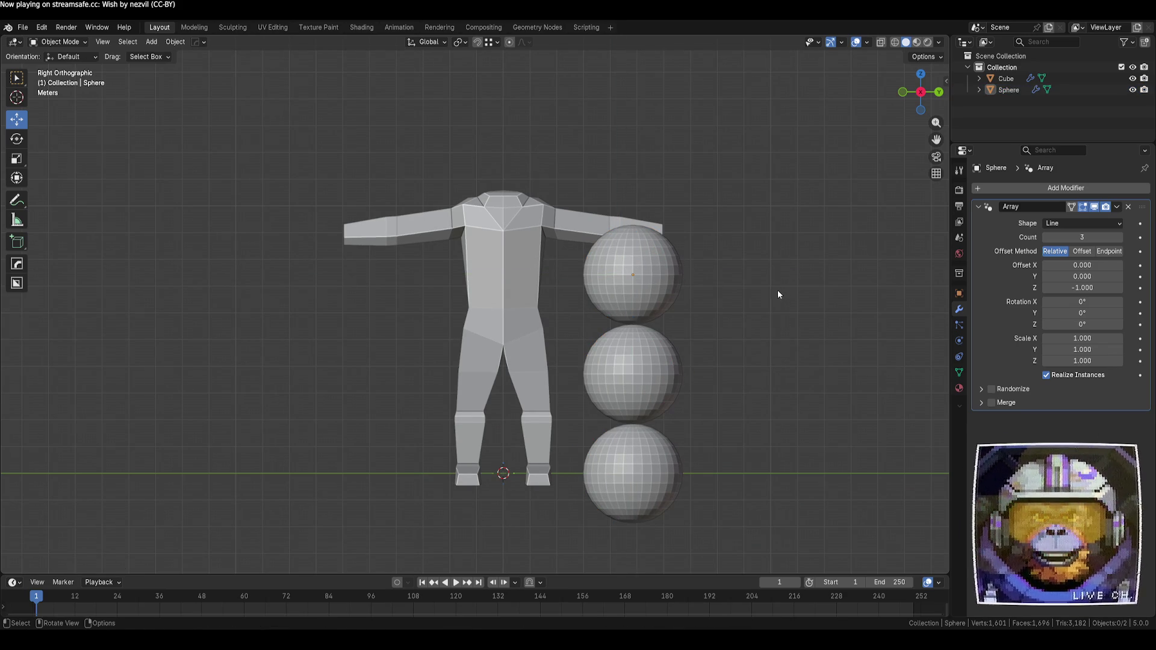
click(496, 287)
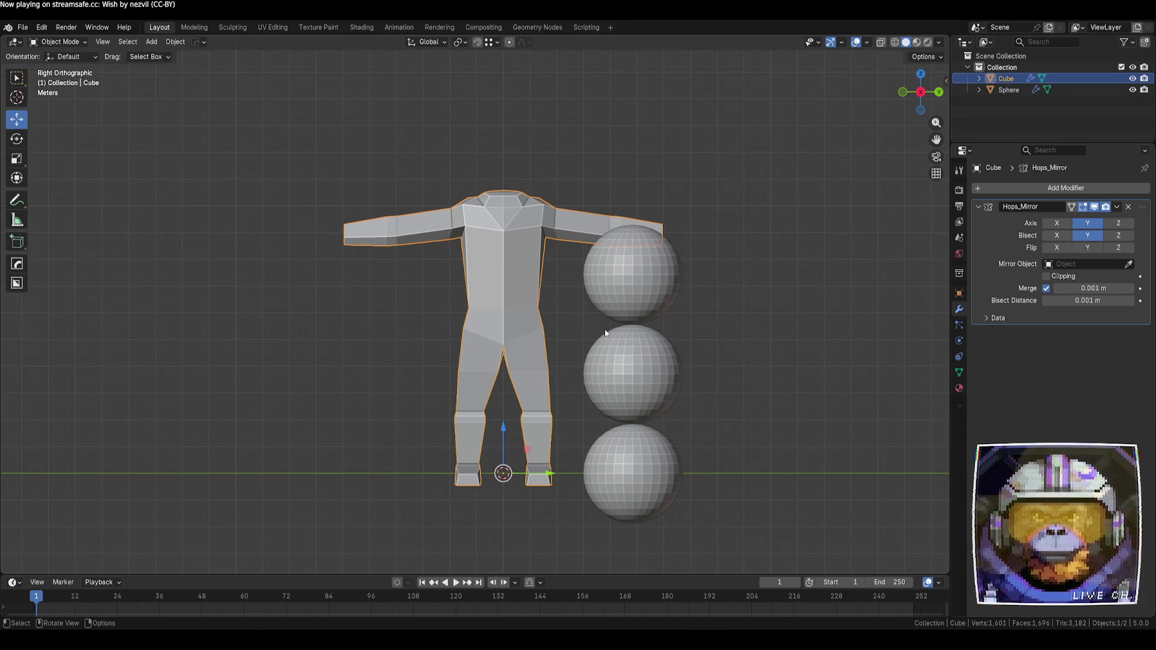
- Scale the body down, undo that resize, and enter Edit Mode on the body
key(s)
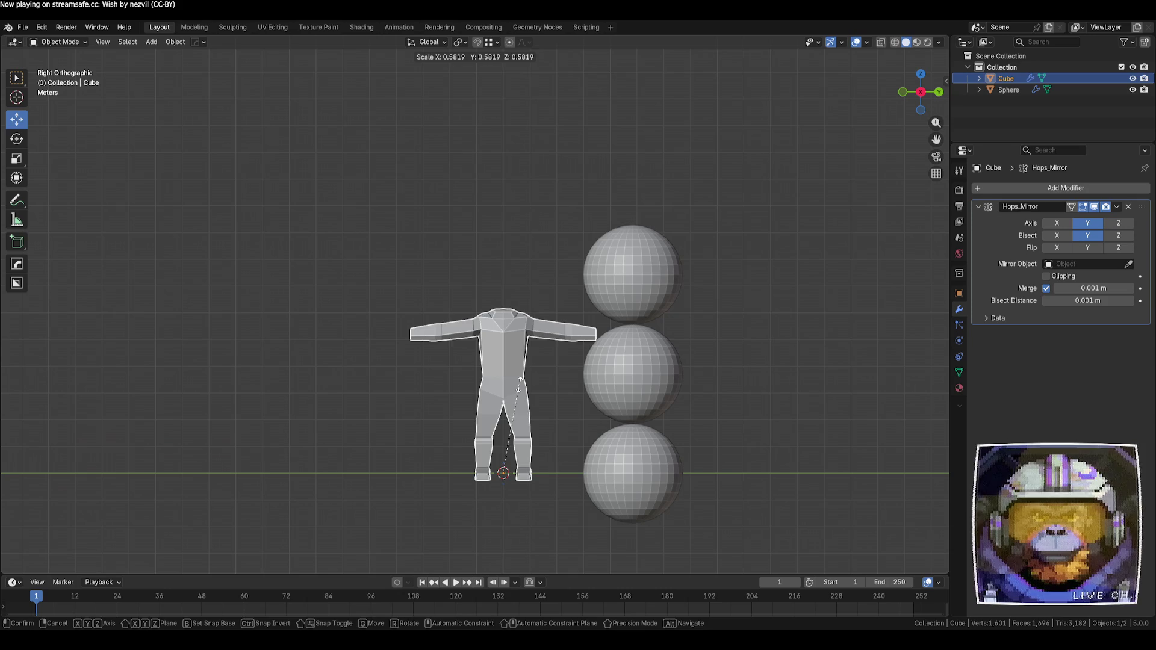
click(517, 394)
key(ctrl+z)
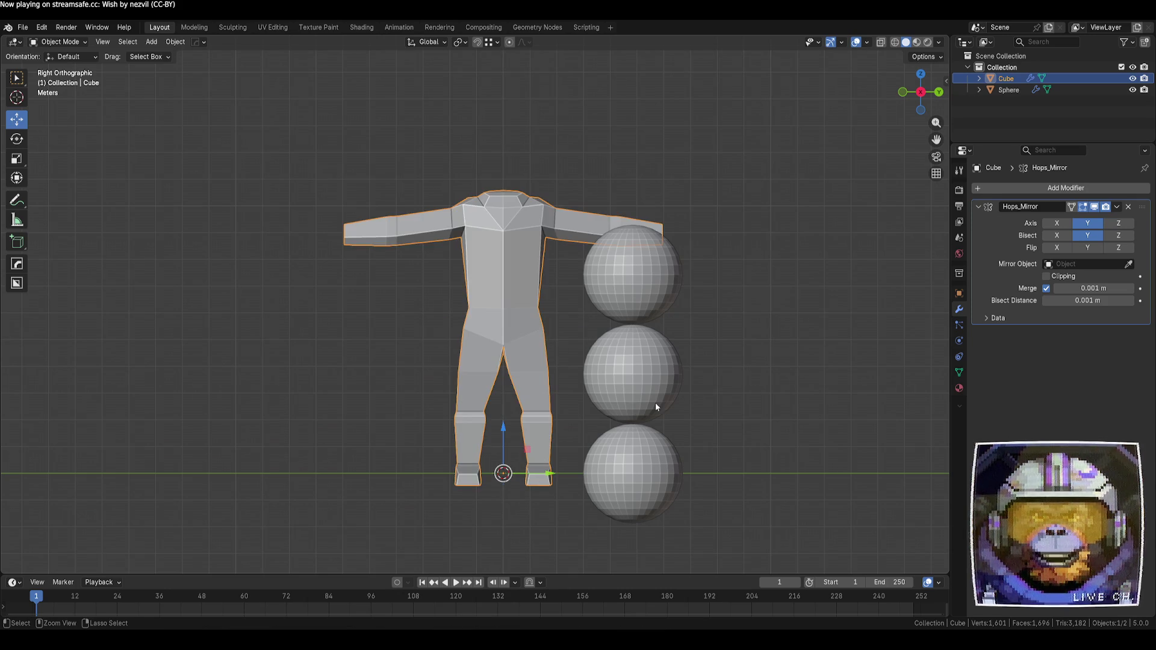
key(Tab)
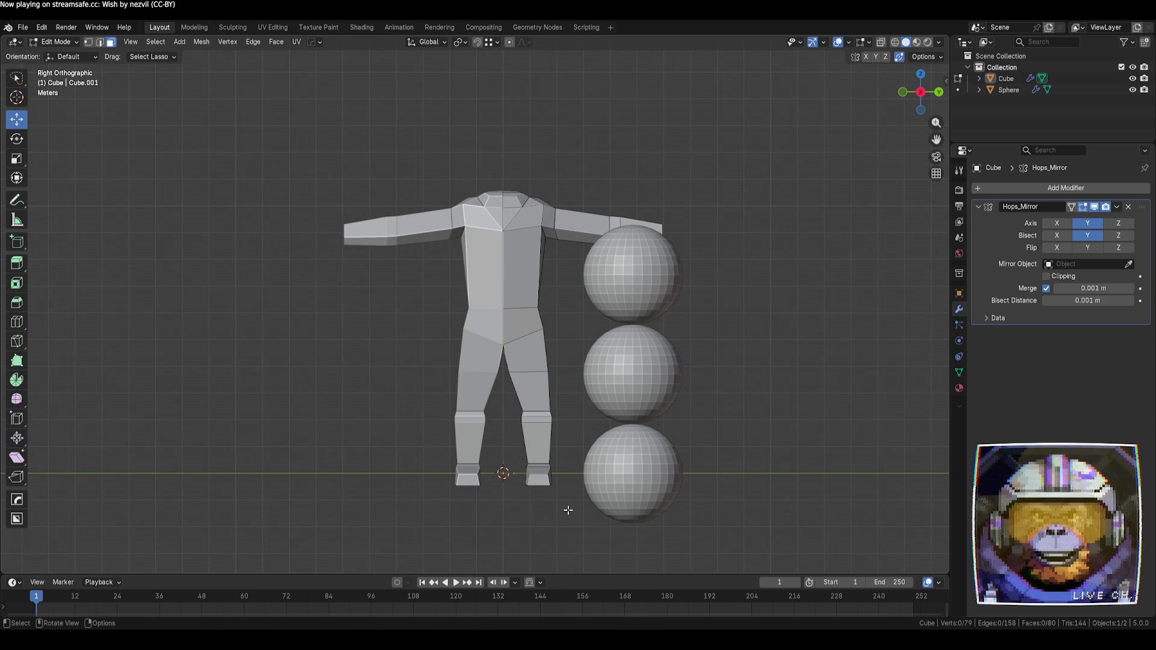
- In Right view with X-ray on, box-select all the foot faces for deletion
scroll(569, 510, up, 1)
middle_drag(572, 484, 532, 457)
scroll(560, 421, up, 3)
click(581, 402)
middle_drag(581, 401, 608, 434)
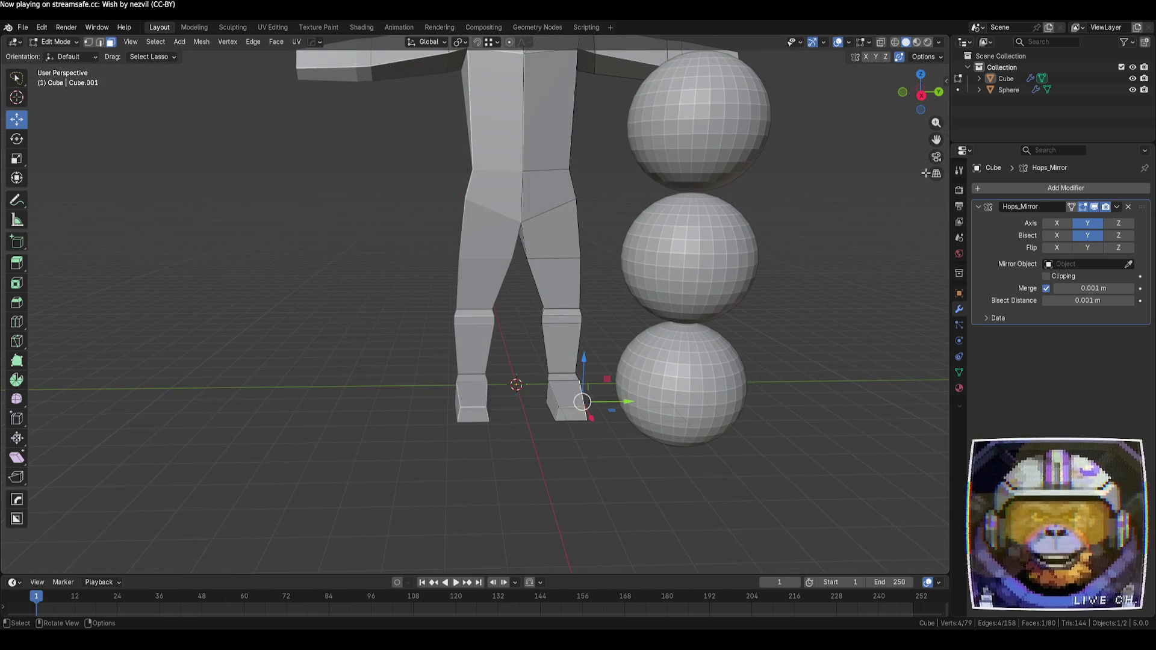
click(921, 95)
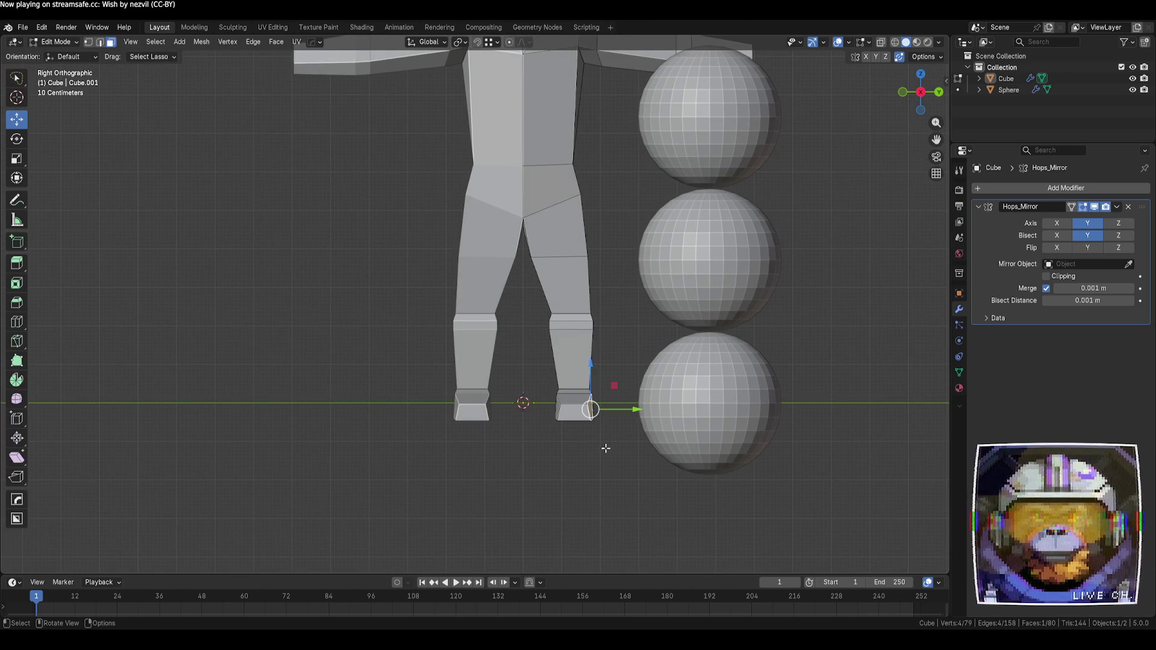
key(alt+z)
mouse_move(610, 443)
shift+mouse_down()
mouse_move(575, 412)
mouse_move(556, 415)
shift+mouse_up()
drag(16, 77, 54, 103)
drag(600, 446, 536, 388)
key(x)
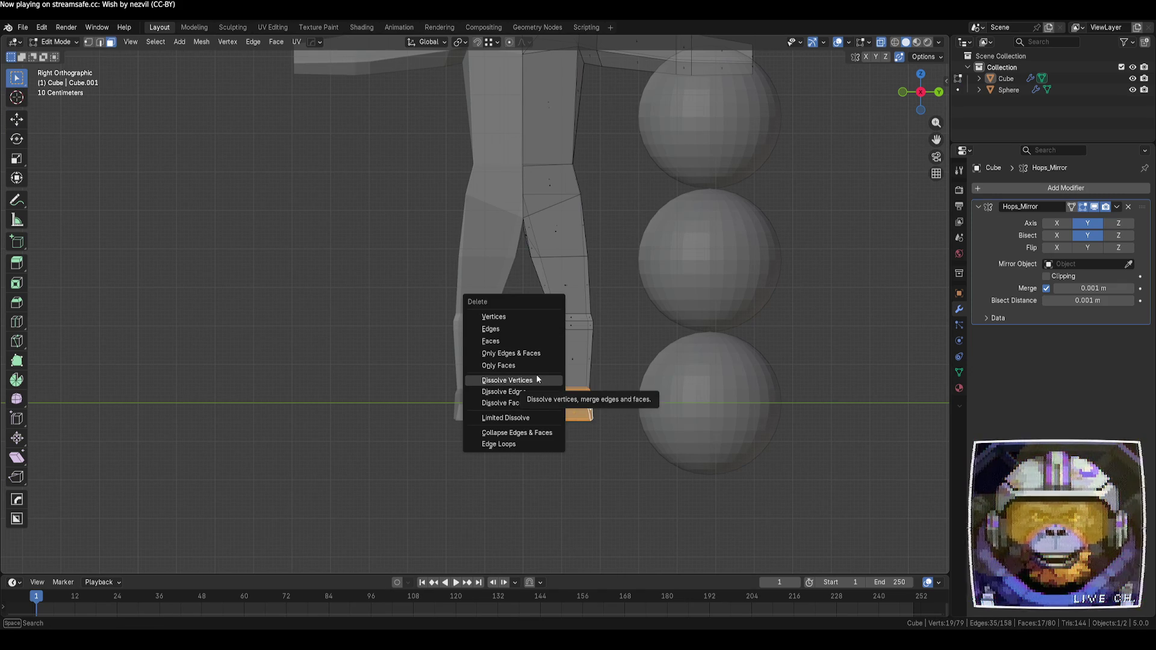
- Delete the selected foot faces from the leg
click(517, 341)
mouse_move(588, 460)
middle_down()
mouse_move(519, 387)
mouse_move(547, 470)
mouse_move(591, 467)
mouse_move(585, 421)
middle_up()
key(Tab)
key(Tab)
- Scale the leg's bottom face down to about 0.72 to taper the ankle
click(584, 415)
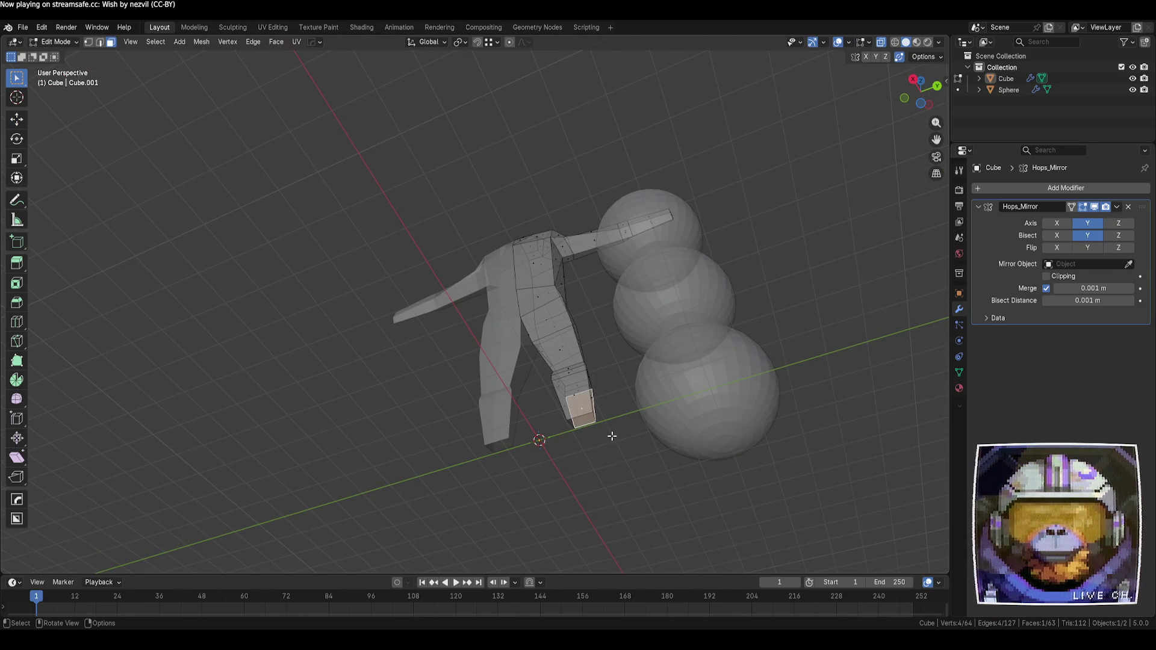
key(2)
click(583, 423)
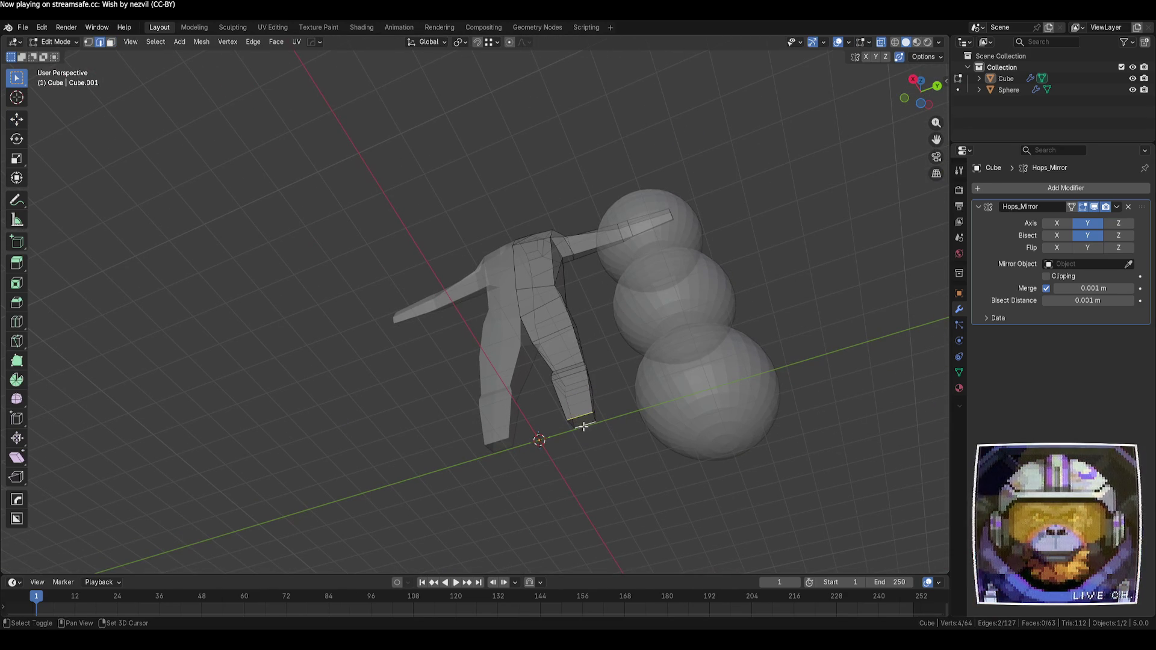
key(3)
click(584, 423)
key(s)
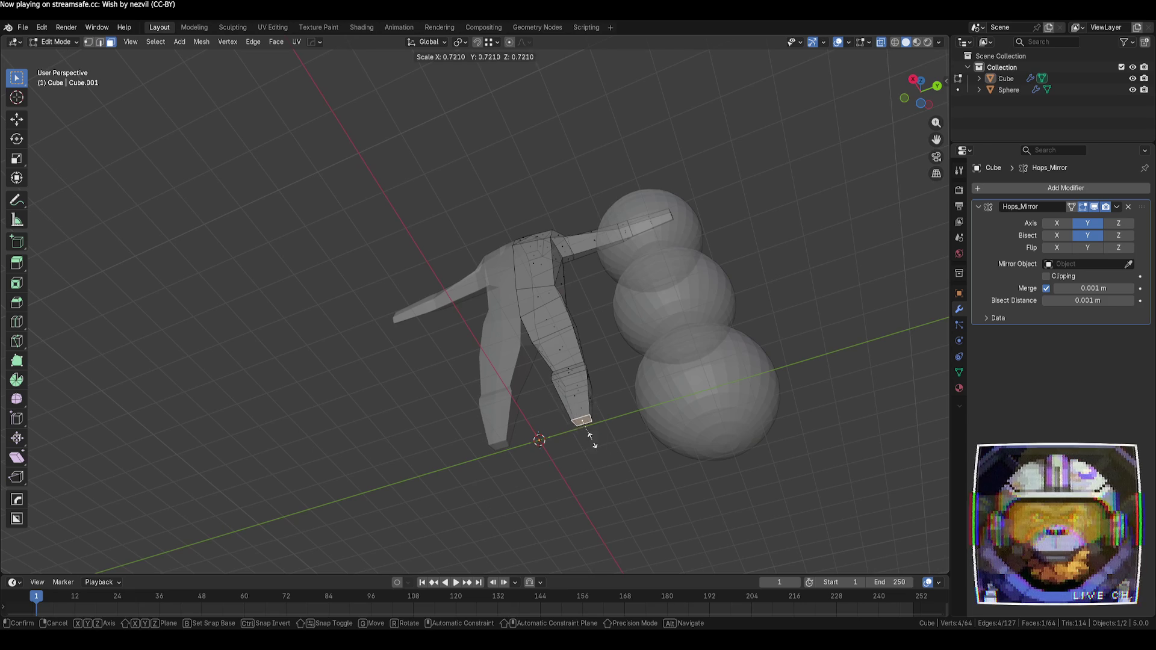
click(583, 424)
mouse_move(582, 425)
middle_down()
mouse_move(629, 437)
mouse_move(643, 462)
middle_up()
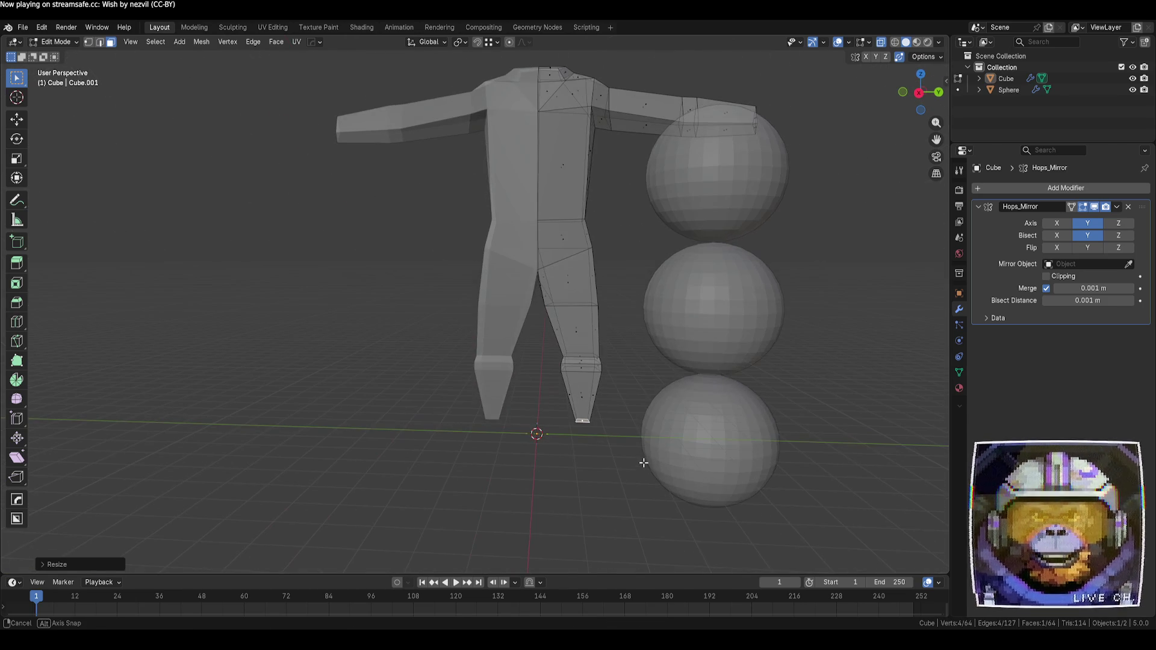
click(919, 93)
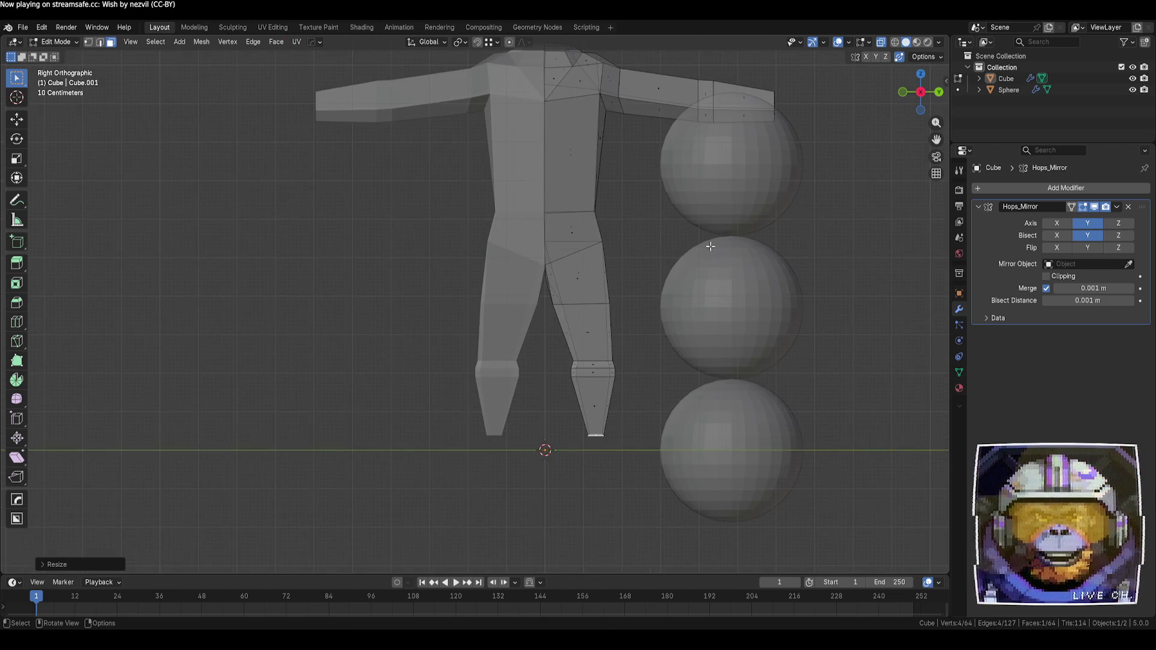
click(447, 337)
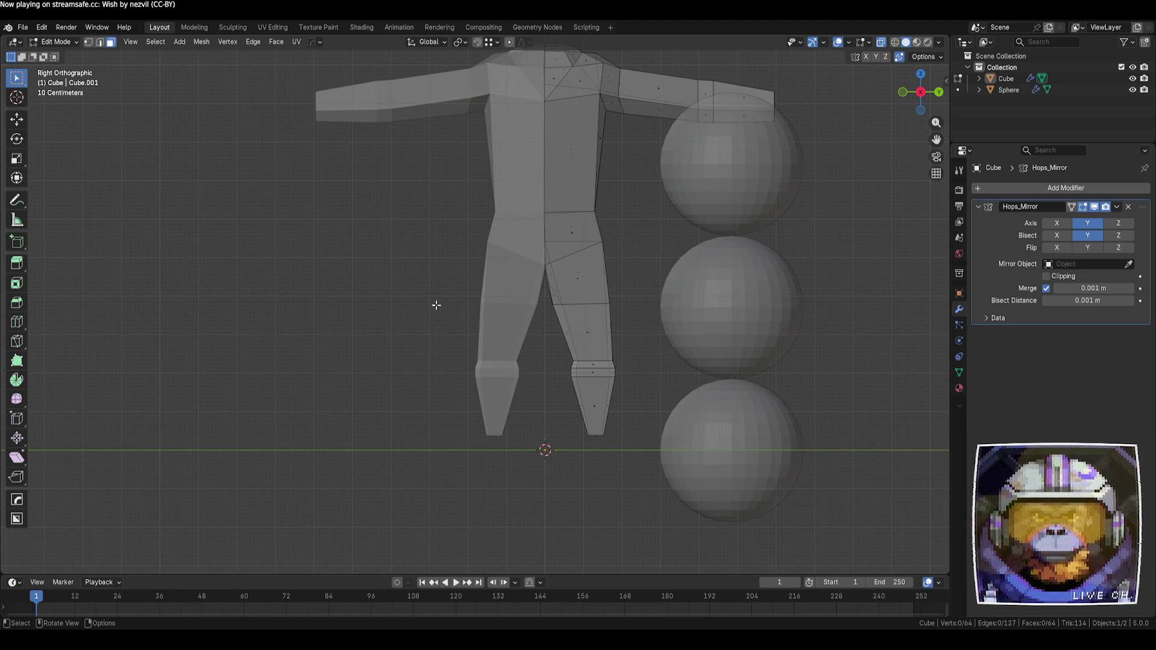
- Lower the shin so it rests on the ground line
drag(634, 461, 567, 356)
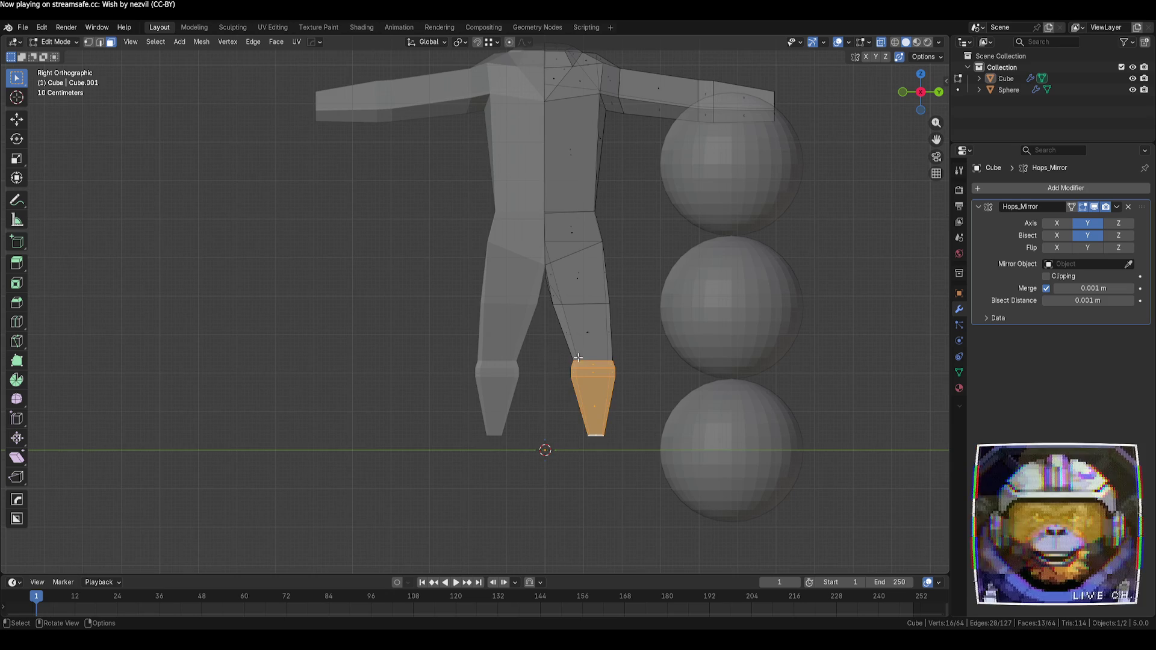
key(g)
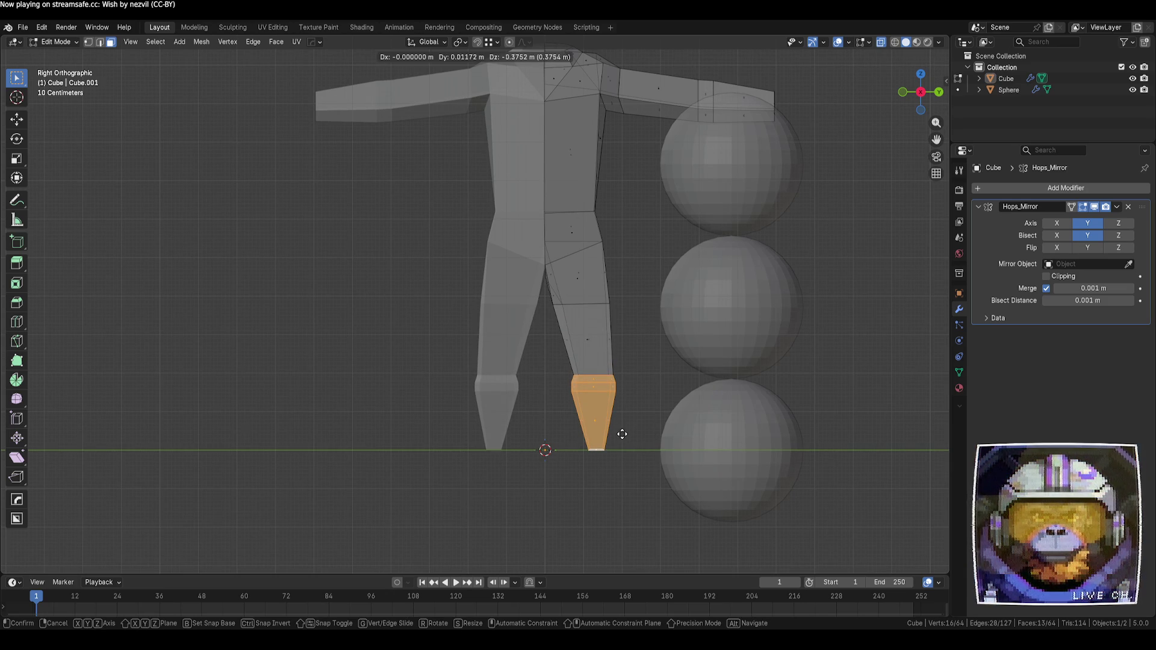
click(622, 434)
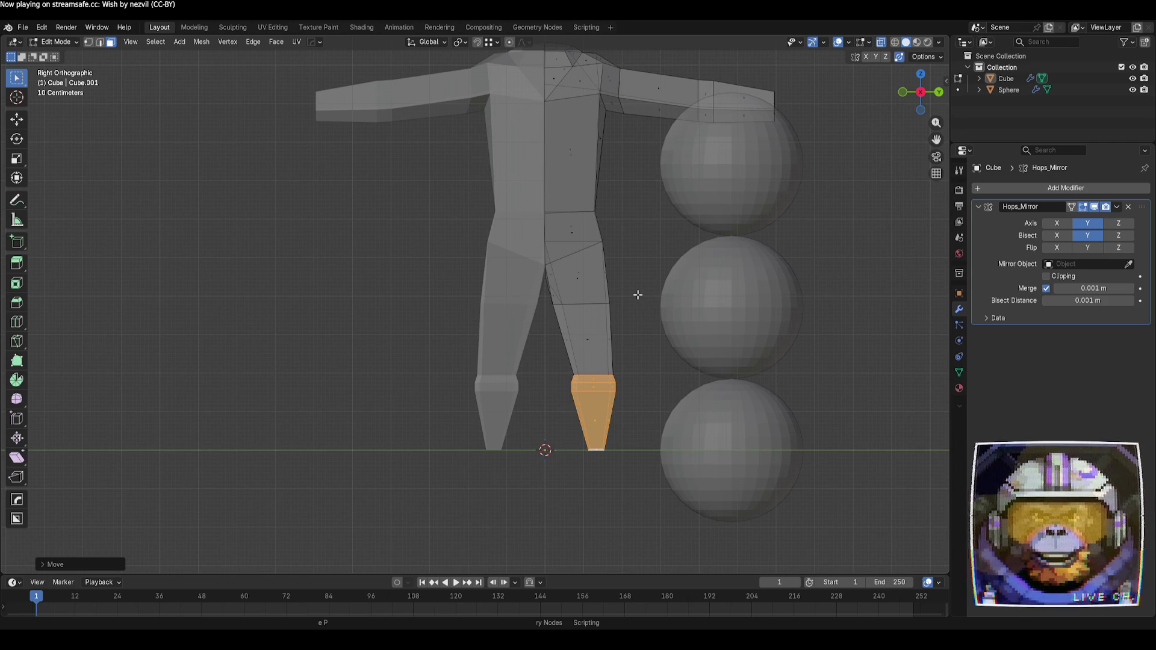
- Lower, resize and reposition the thigh to meet the shin
mouse_move(431, 196)
mouse_down()
mouse_move(622, 310)
mouse_move(638, 348)
mouse_move(614, 309)
mouse_up()
key(1)
click(419, 234)
drag(403, 192, 654, 334)
key(g)
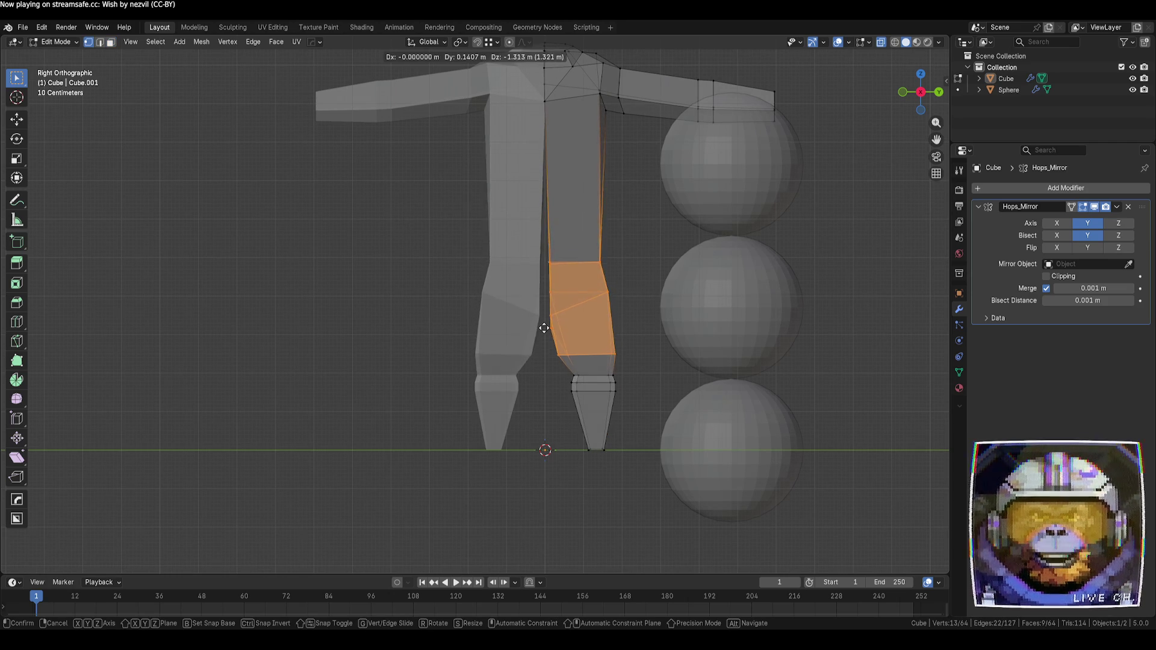
click(546, 334)
key(s)
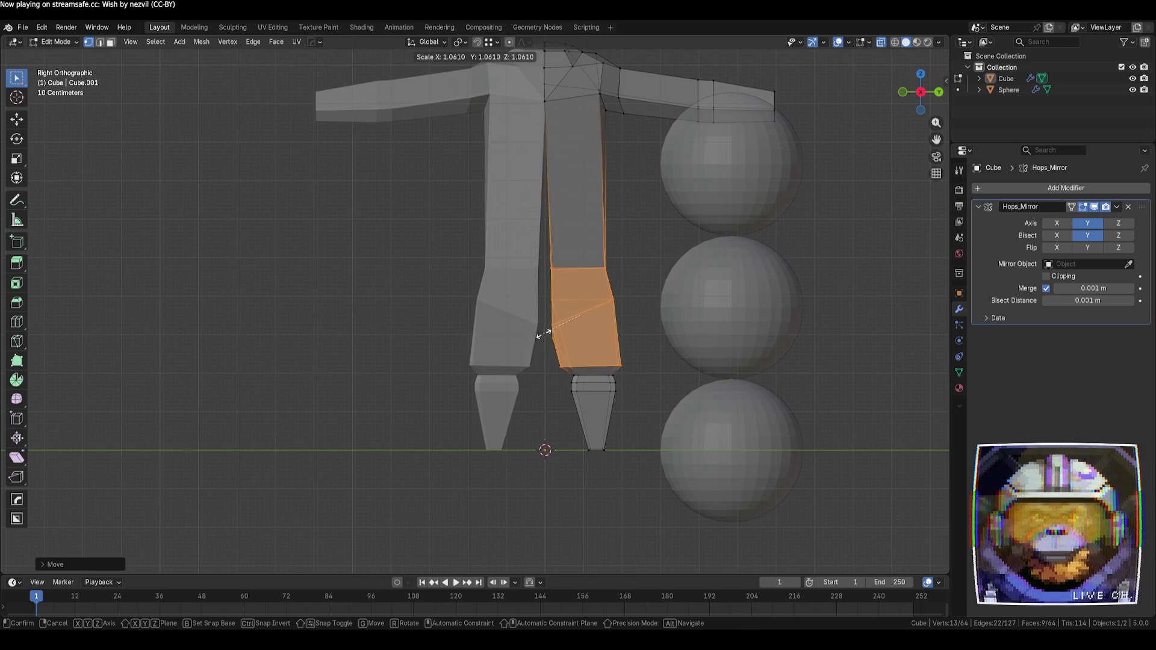
click(549, 332)
key(g)
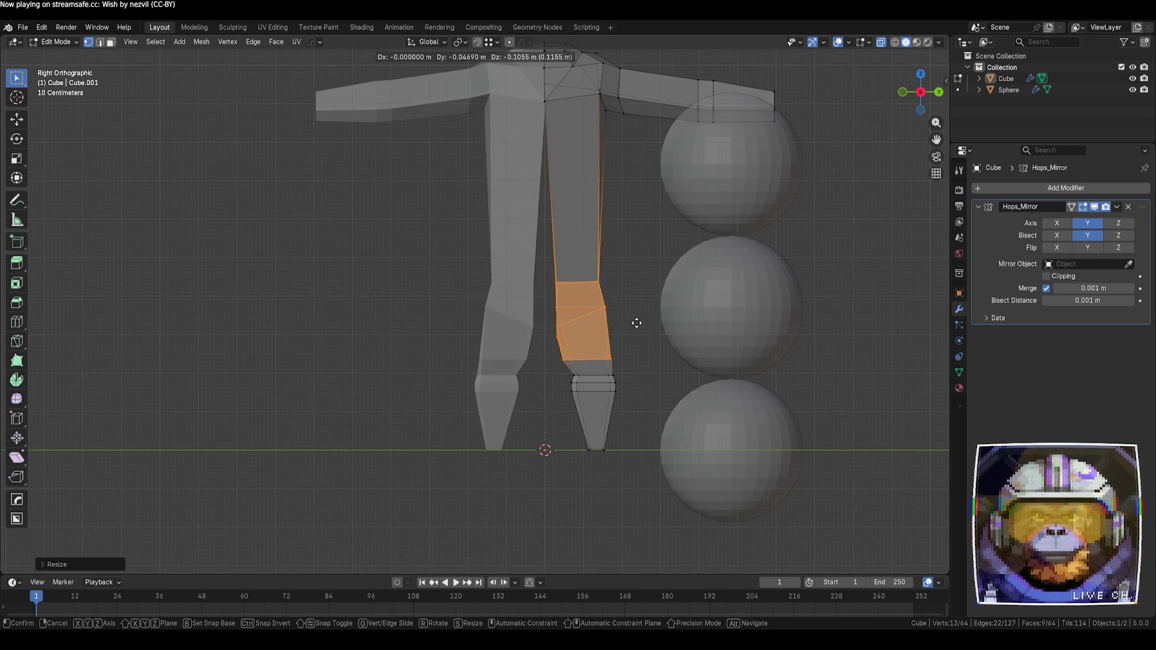
click(637, 323)
click(839, 234)
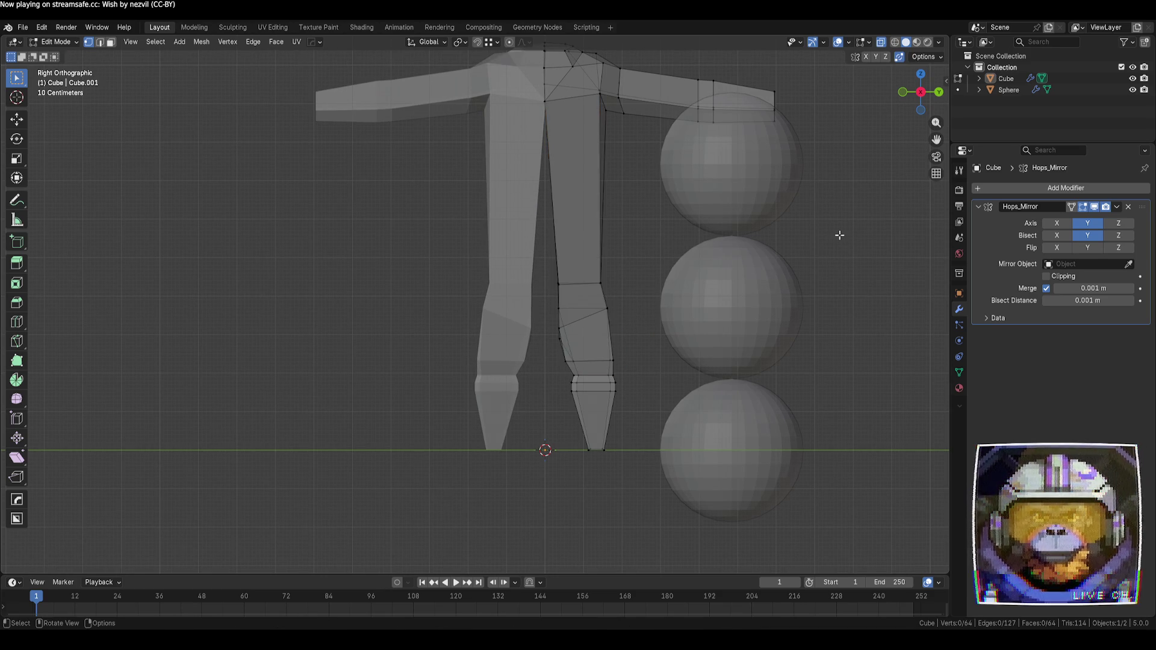
- Select the shoulder and arm faces to move them down
shift+middle_drag(836, 224, 831, 253)
mouse_move(848, 220)
mouse_down()
mouse_move(543, 70)
mouse_move(532, 77)
mouse_up()
key(g)
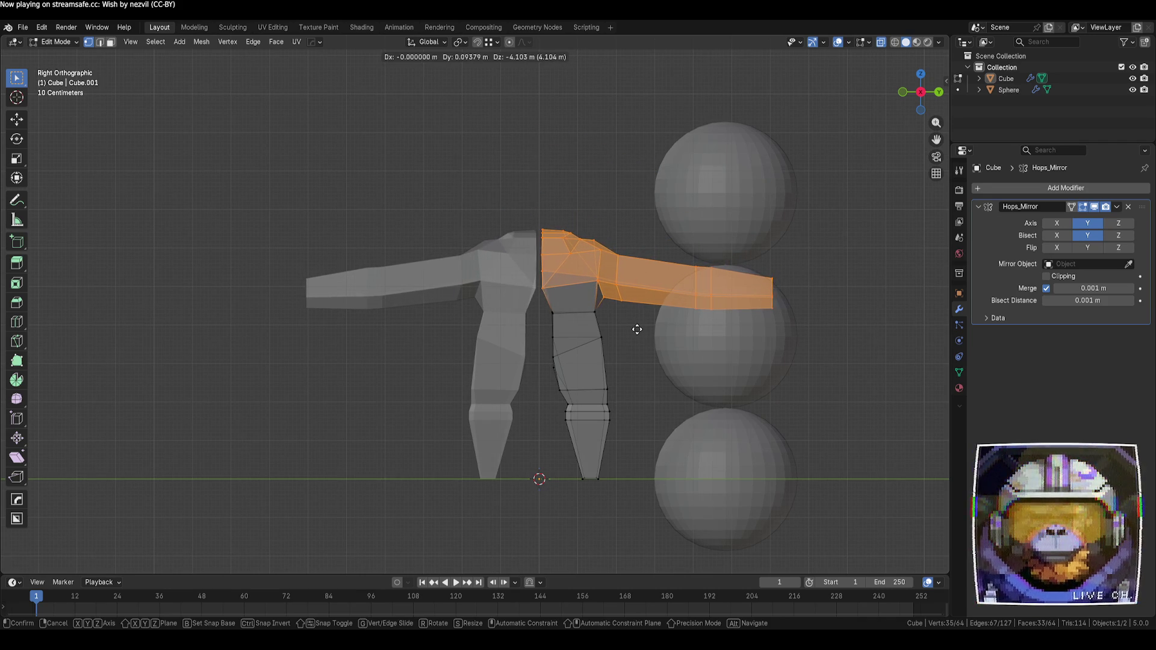
- Drop the shoulder and arm, then pull the thigh's upper edge loop lower
click(639, 330)
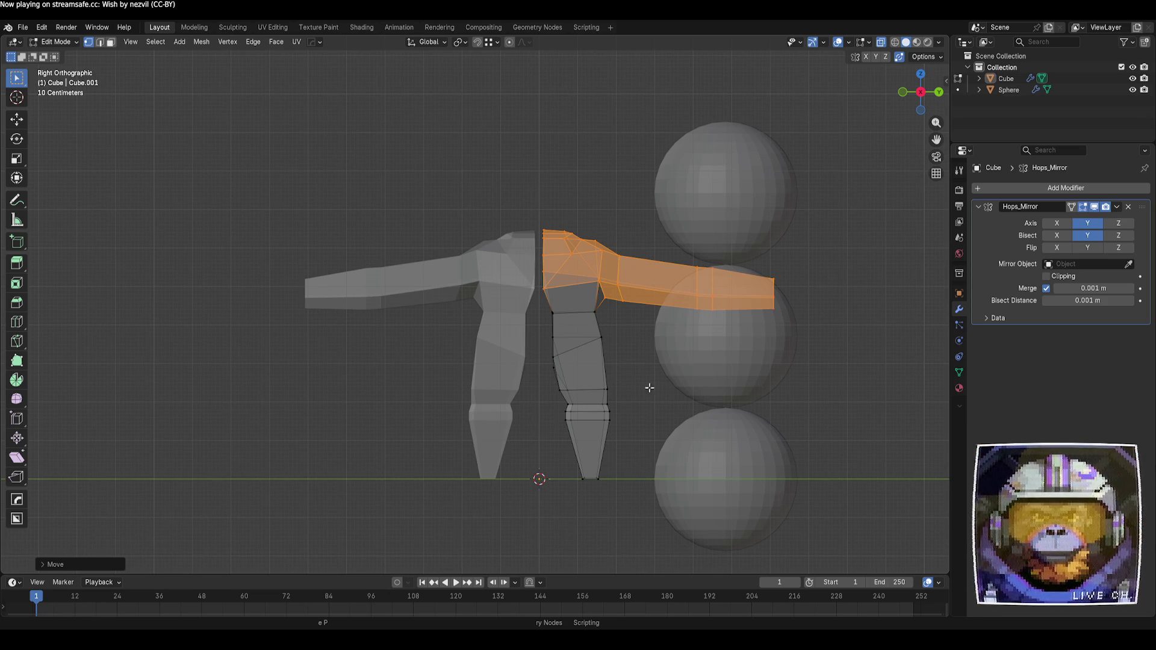
drag(630, 375, 529, 341)
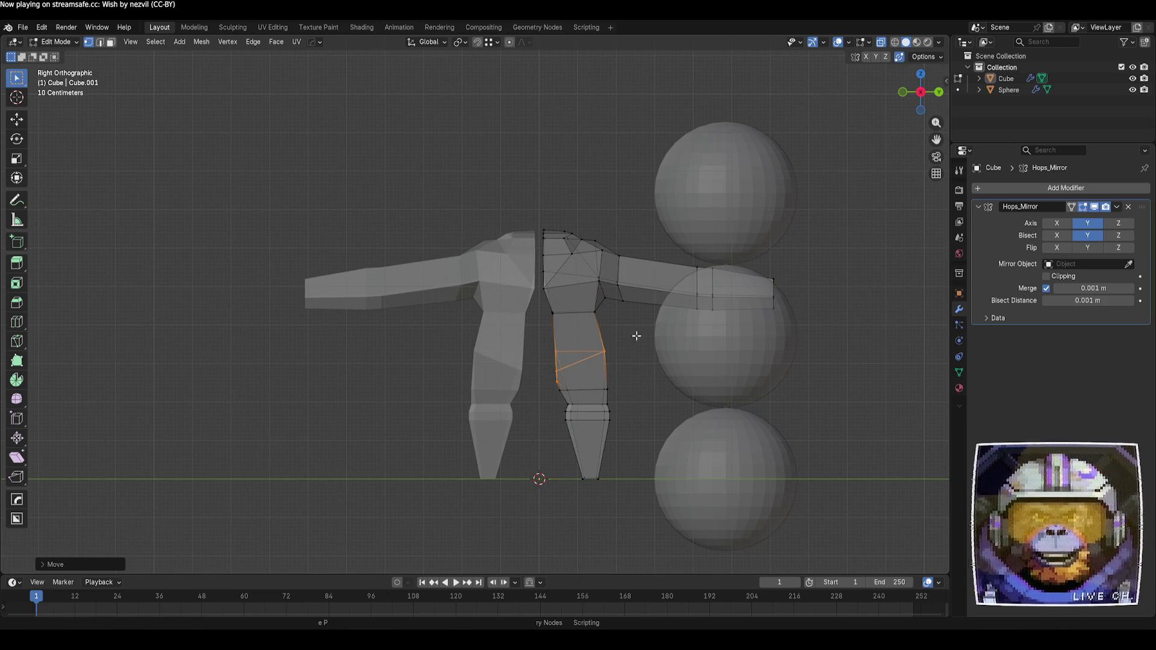
drag(633, 336, 540, 305)
key(g)
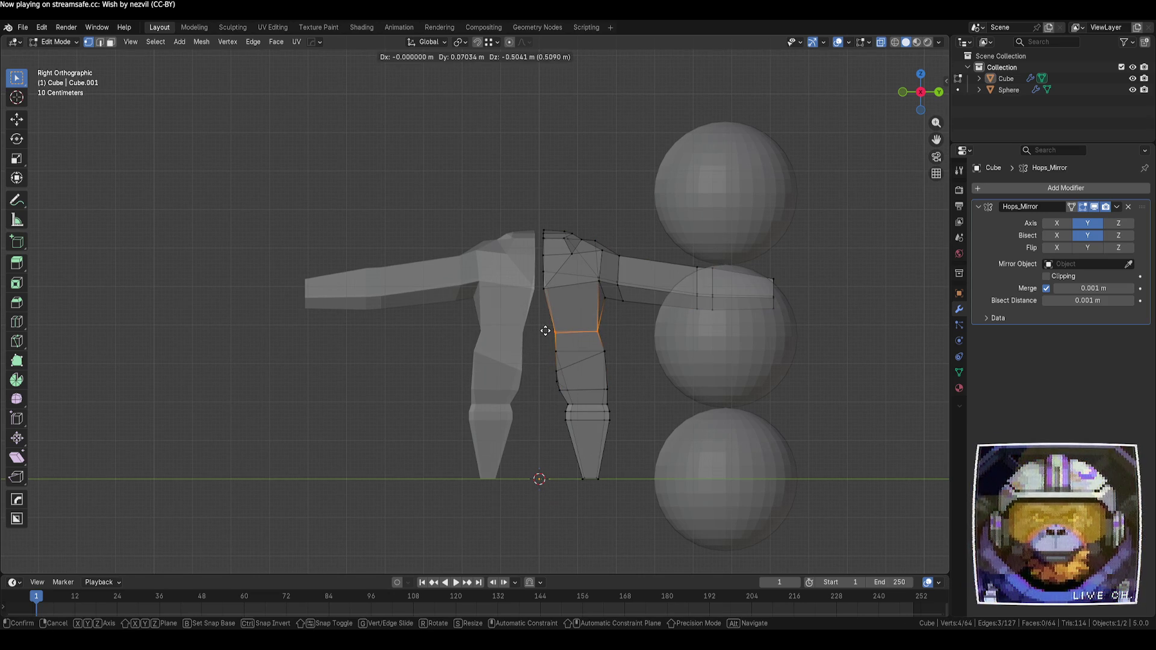
click(545, 330)
- Reposition the shoulder and arm, then select a vertex near the arm's end
drag(513, 205, 808, 325)
key(g)
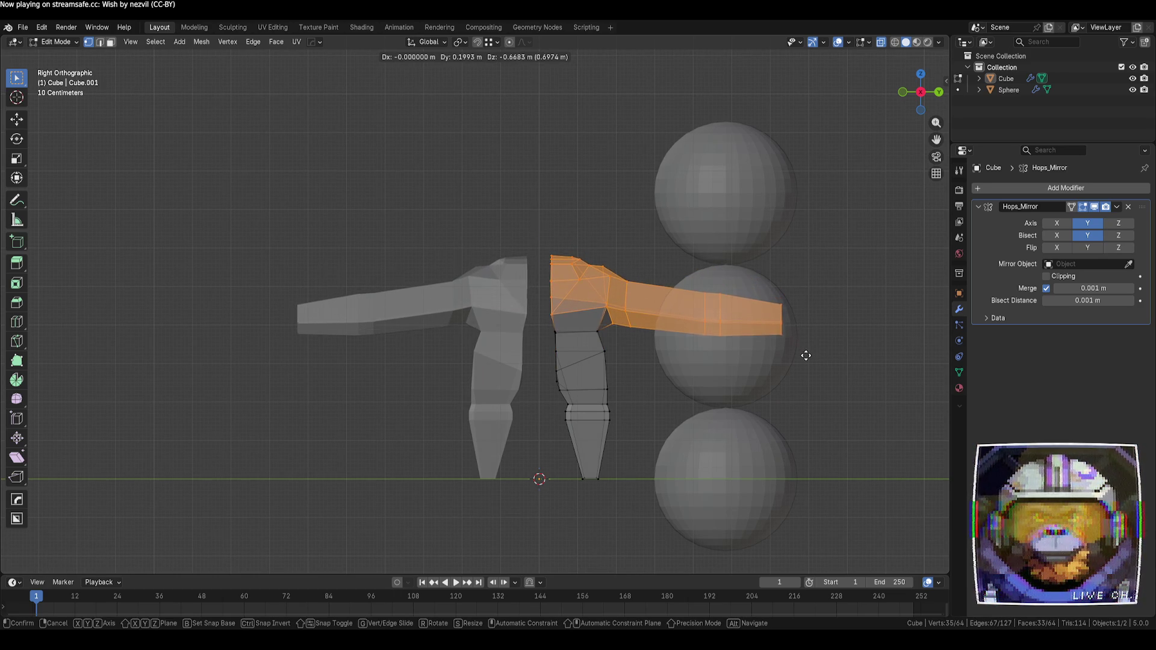
click(812, 363)
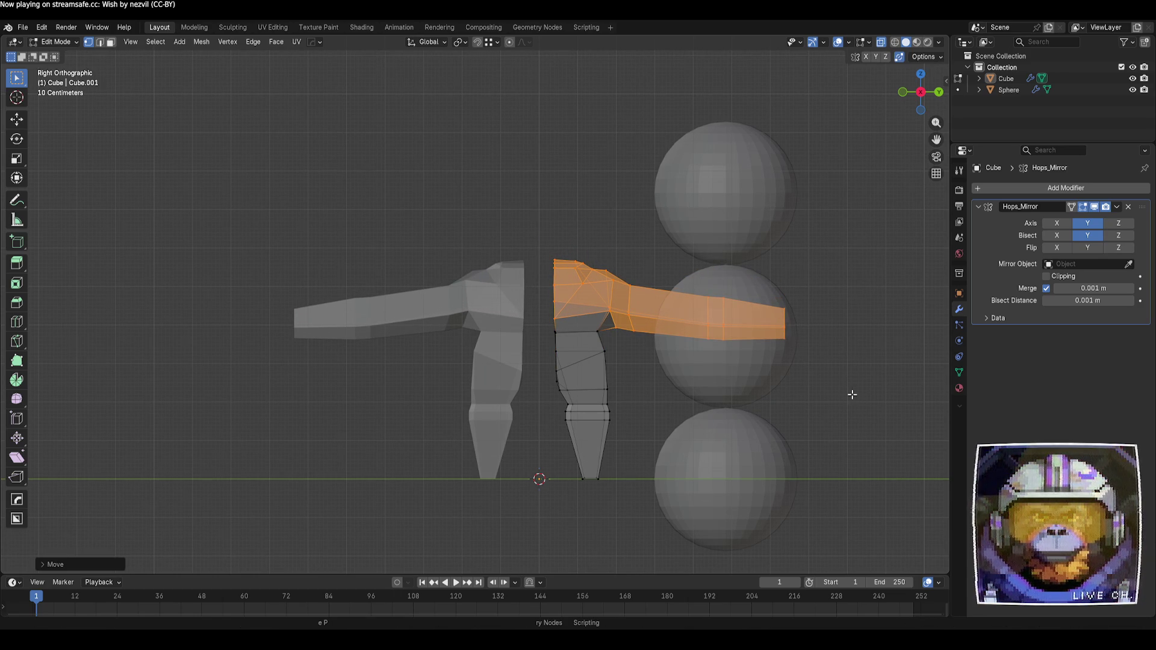
mouse_move(833, 392)
mouse_down()
mouse_move(763, 321)
mouse_move(771, 332)
mouse_up()
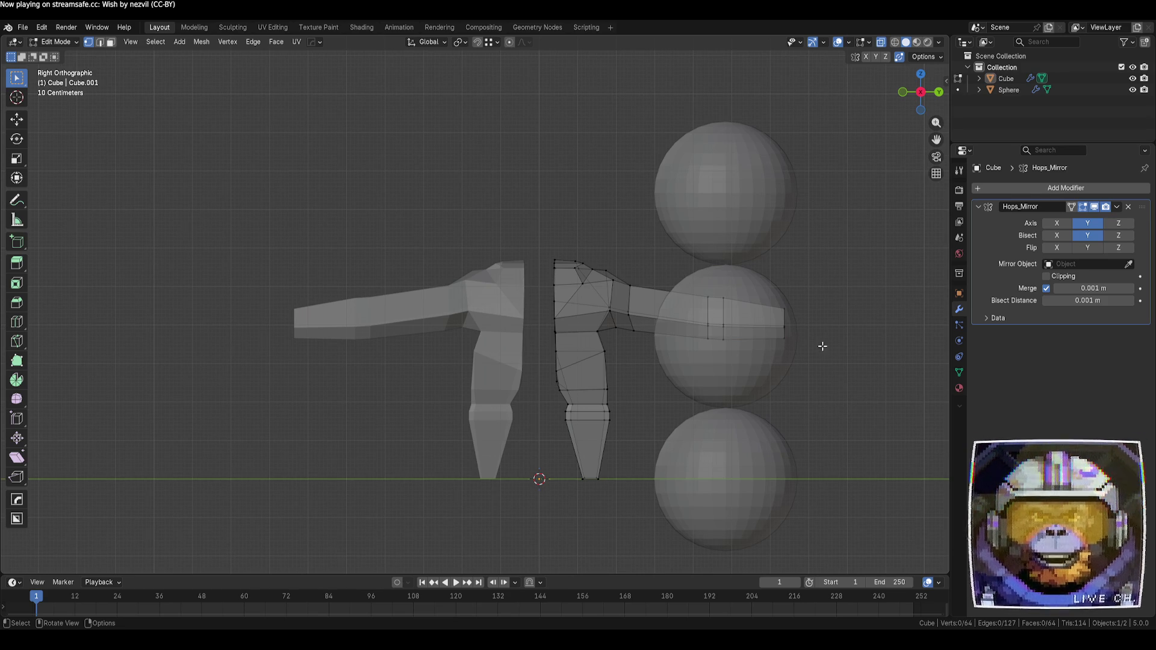
- Shrink the arm-end faces and pull them inward to shorten the arm
mouse_move(828, 405)
mouse_down()
mouse_move(754, 316)
mouse_move(693, 282)
mouse_up()
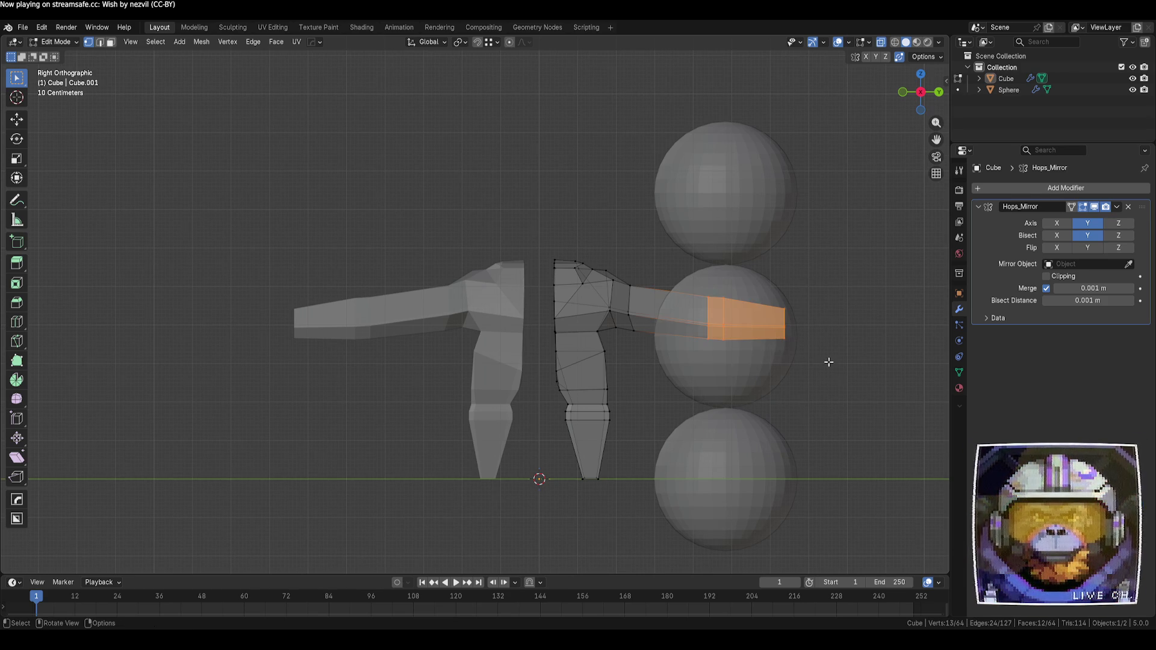
key(alt+z)
mouse_move(829, 363)
middle_down()
mouse_move(818, 373)
mouse_move(833, 382)
middle_up()
key(alt+z)
key(s)
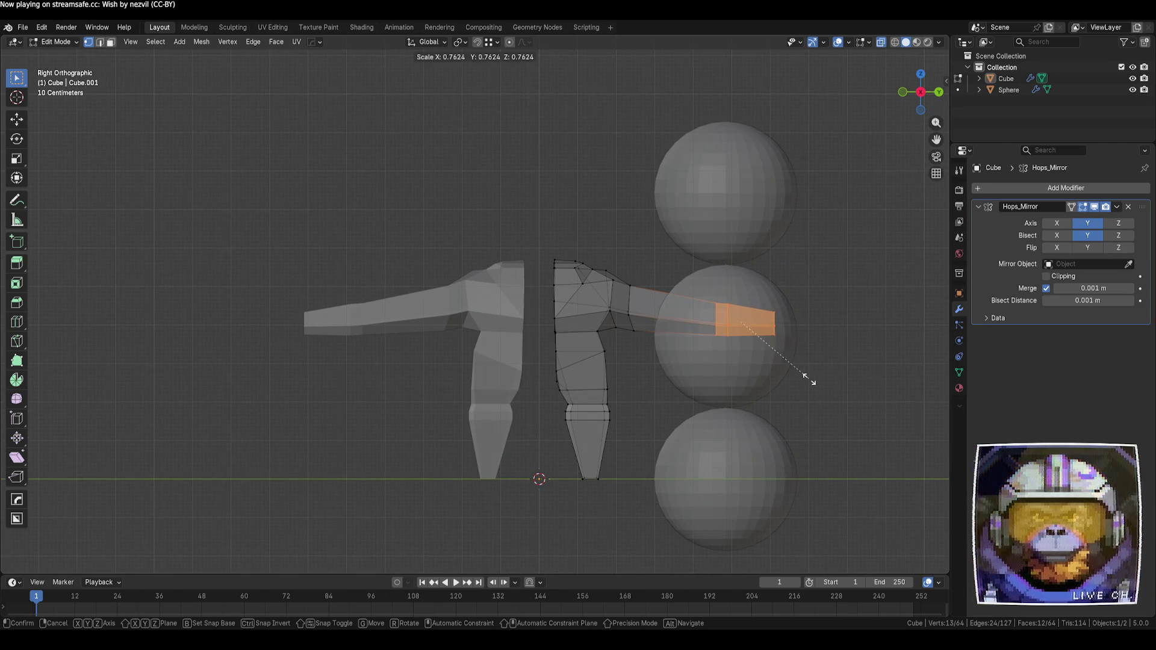
click(801, 374)
key(g)
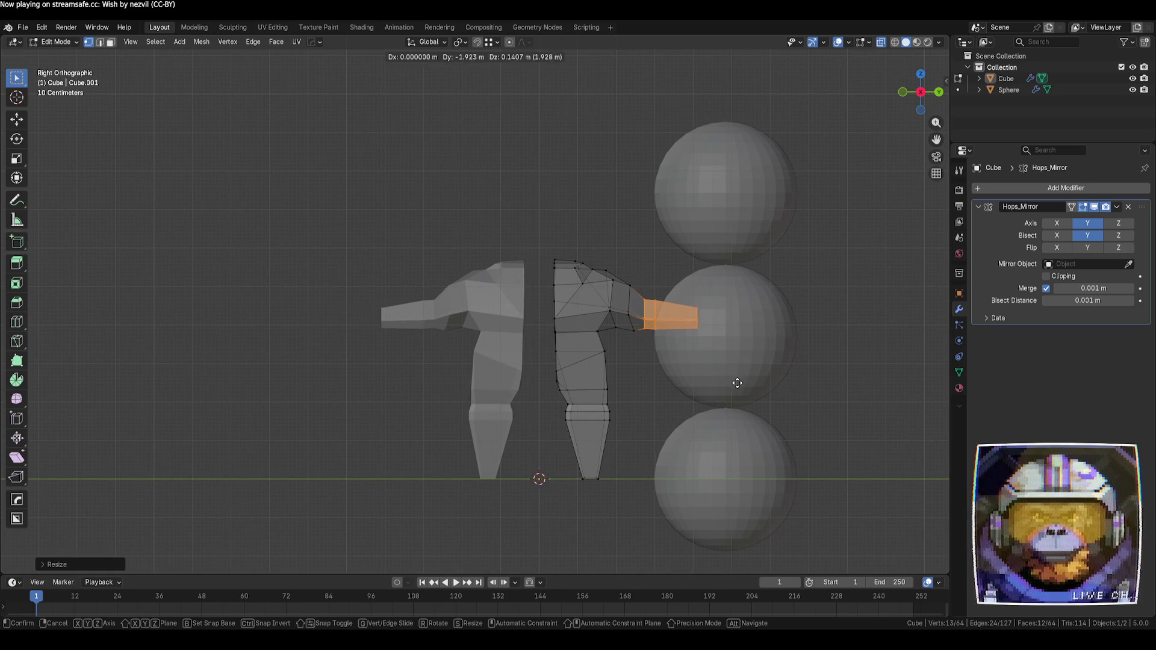
click(740, 381)
- Narrow the arm joint and adjust the arm's top vertex
mouse_move(633, 276)
mouse_down()
mouse_move(629, 365)
mouse_move(630, 317)
mouse_up()
drag(648, 361, 622, 272)
key(s)
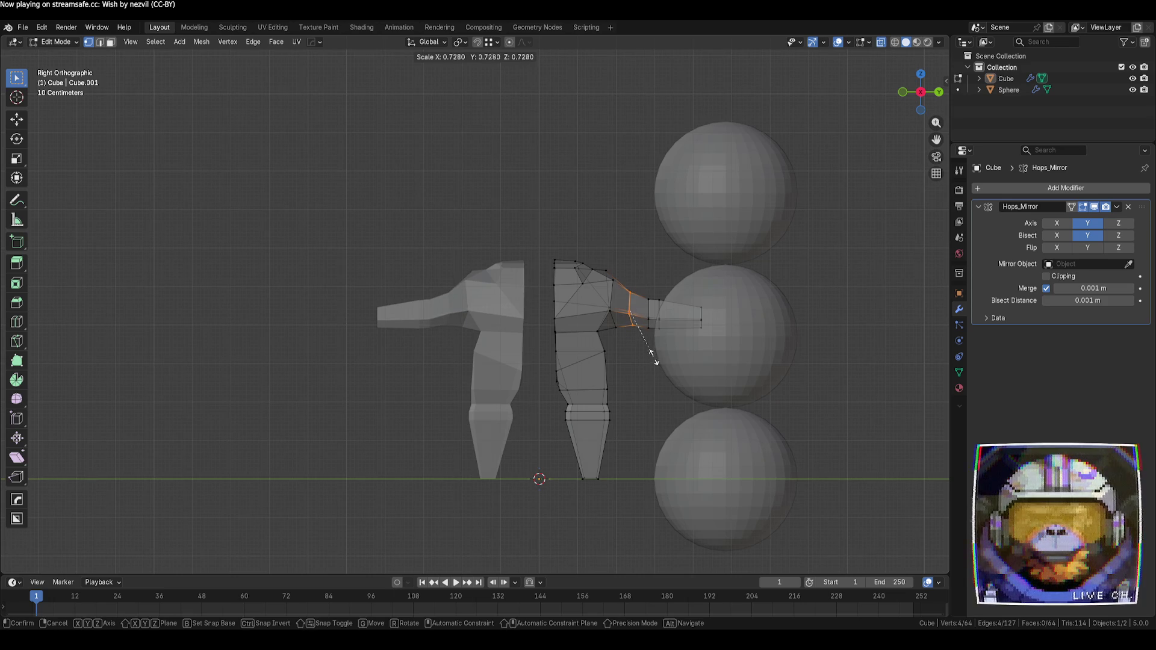
click(652, 356)
click(608, 273)
key(g)
click(604, 276)
key(g)
click(602, 282)
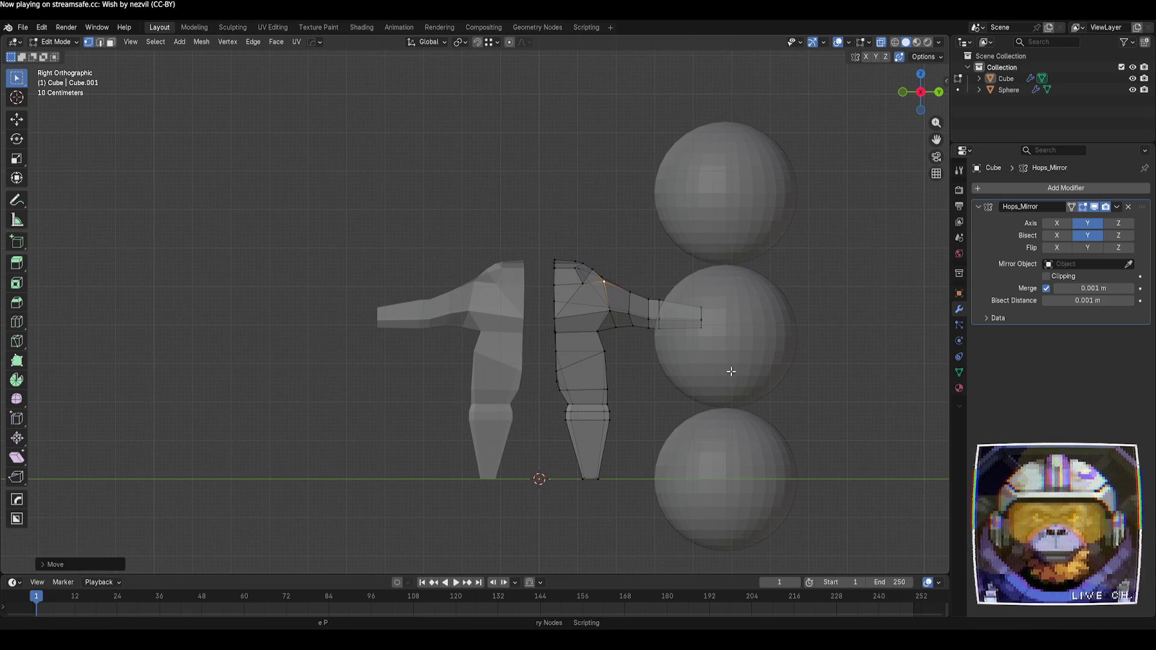
- Raise the outer arm, tweak the shoulder vertex, and select the whole modelled half
drag(771, 390, 609, 274)
key(g)
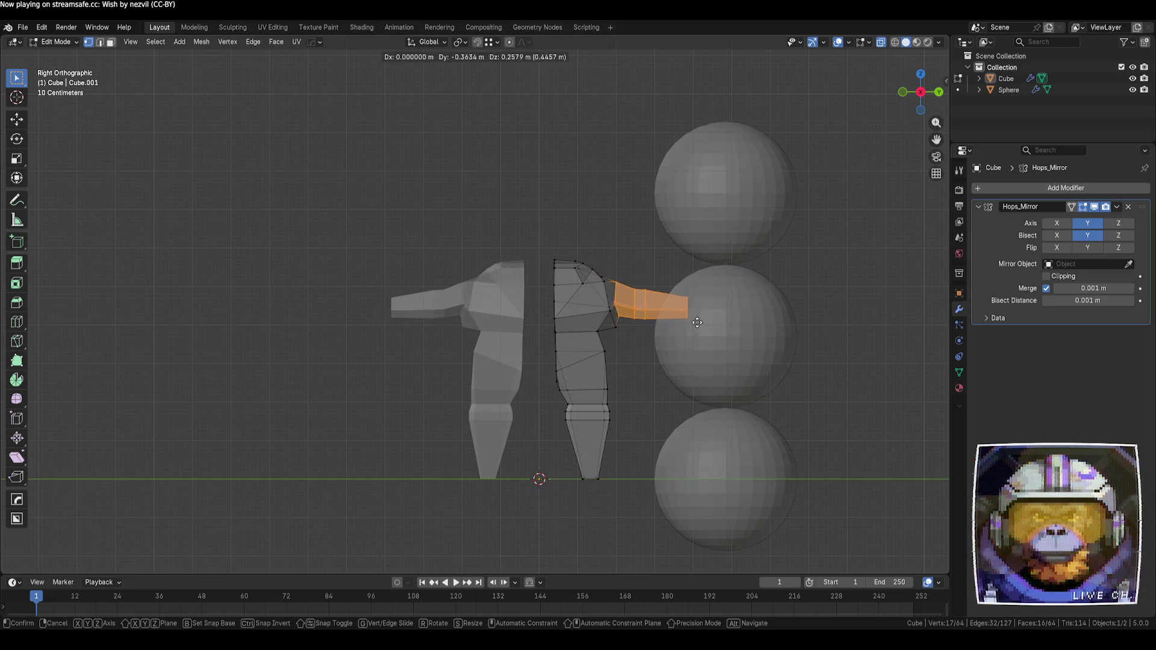
click(648, 335)
click(617, 327)
key(g)
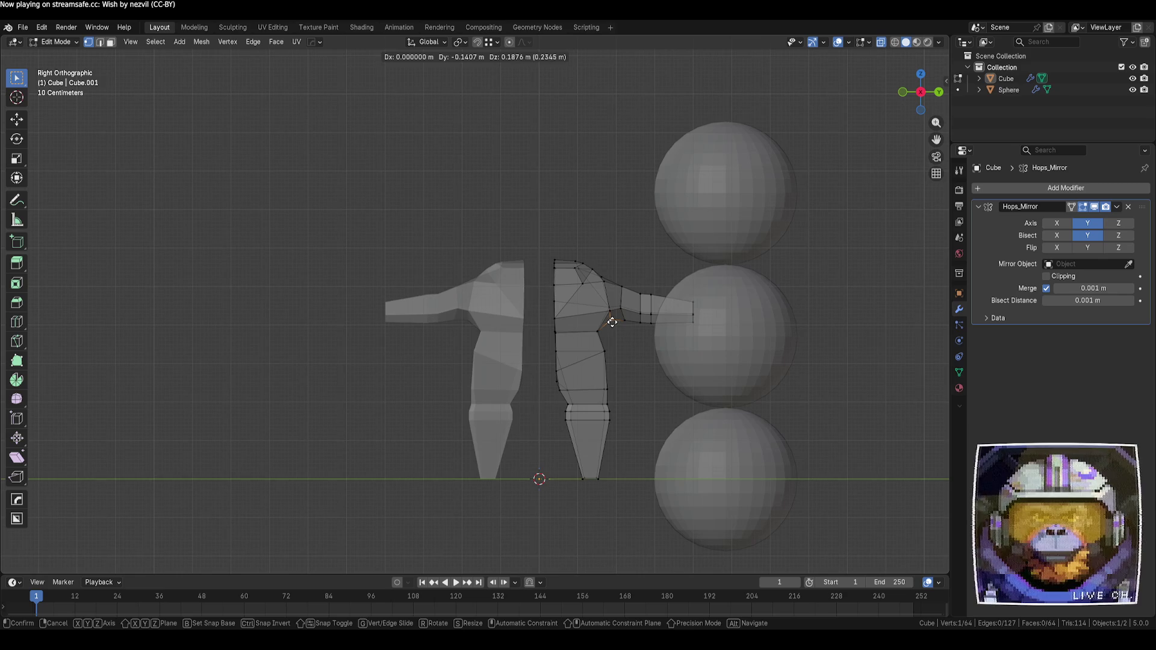
click(612, 322)
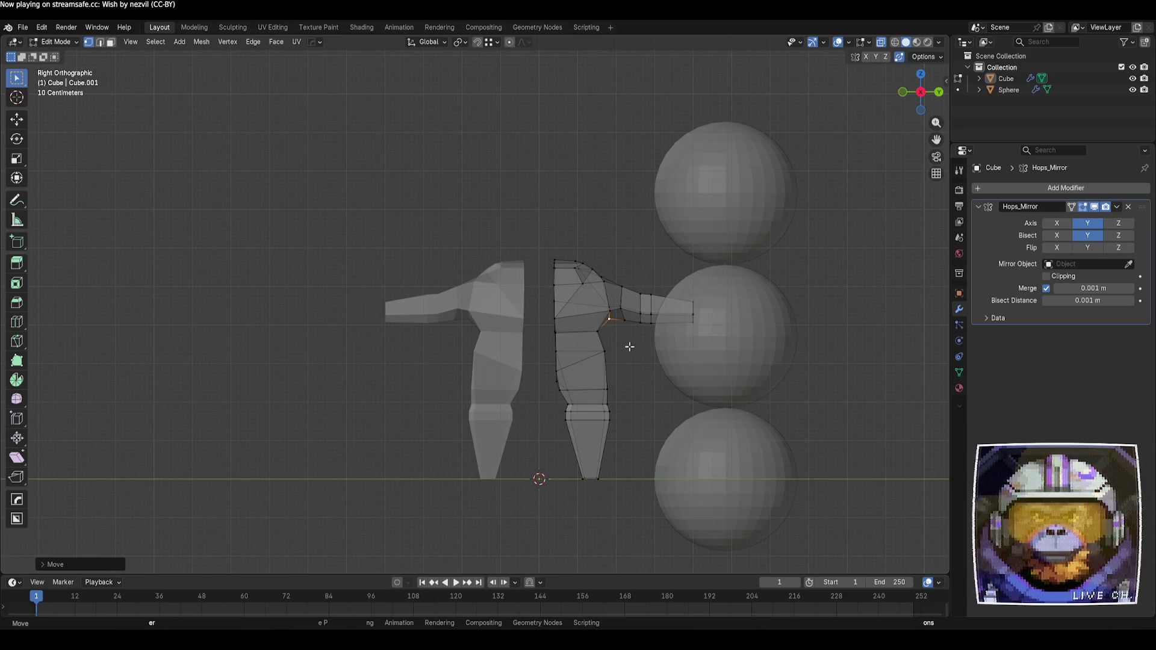
click(629, 347)
drag(528, 232, 742, 535)
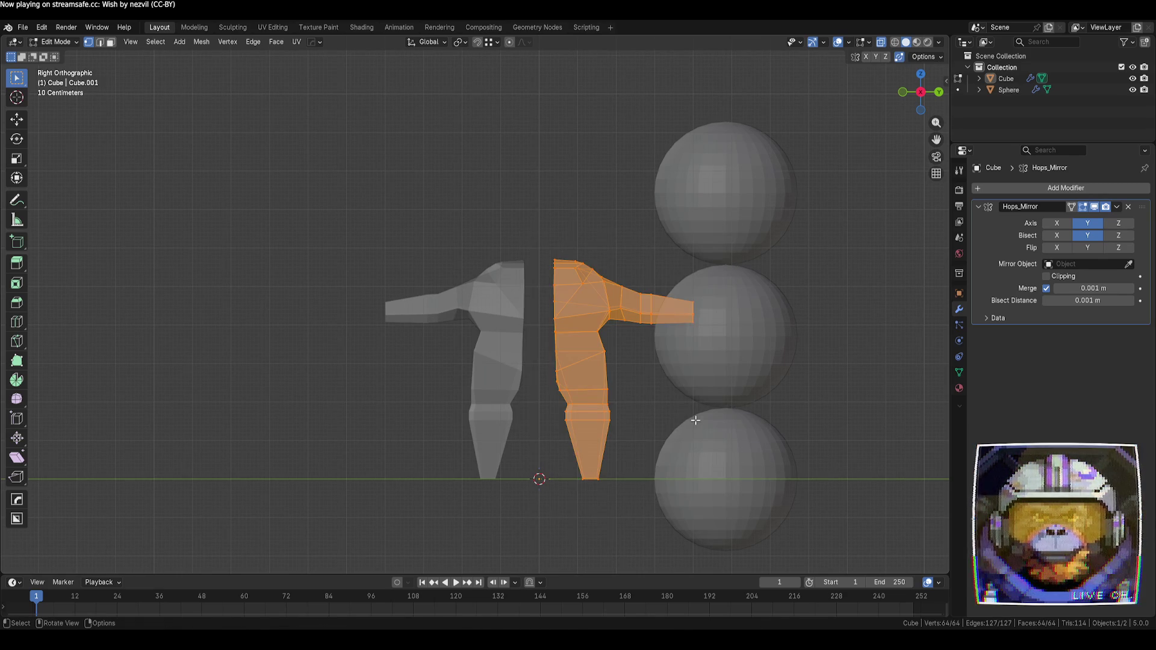
- Slide the body half to the centre line, then return to Object Mode in perspective
key(g)
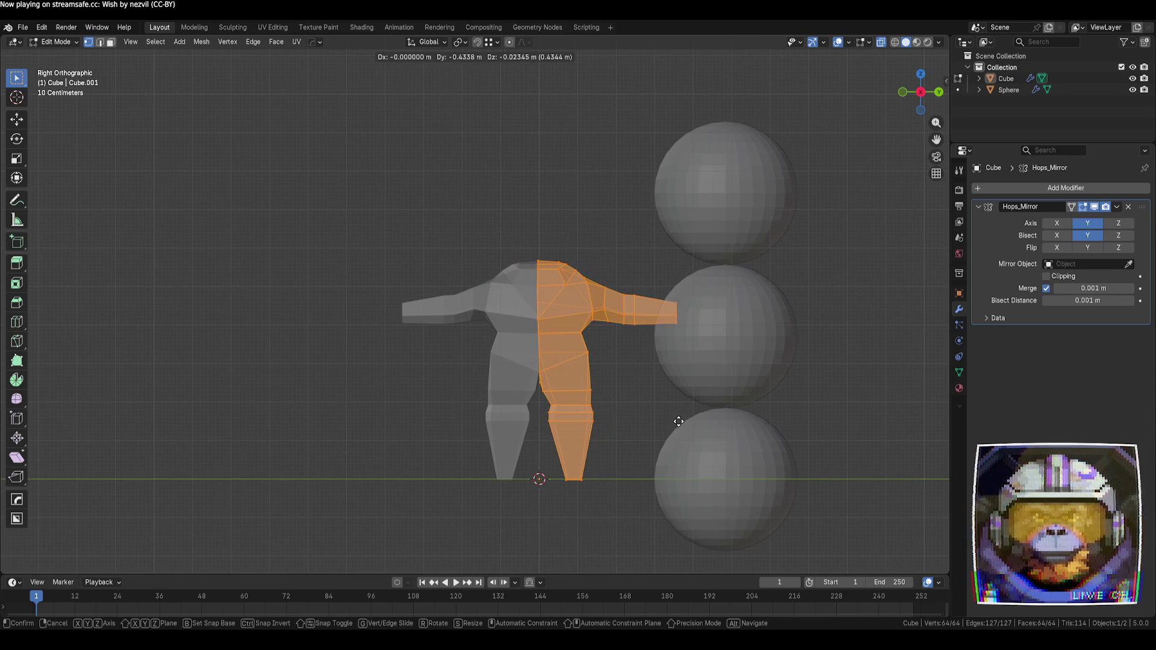
click(678, 421)
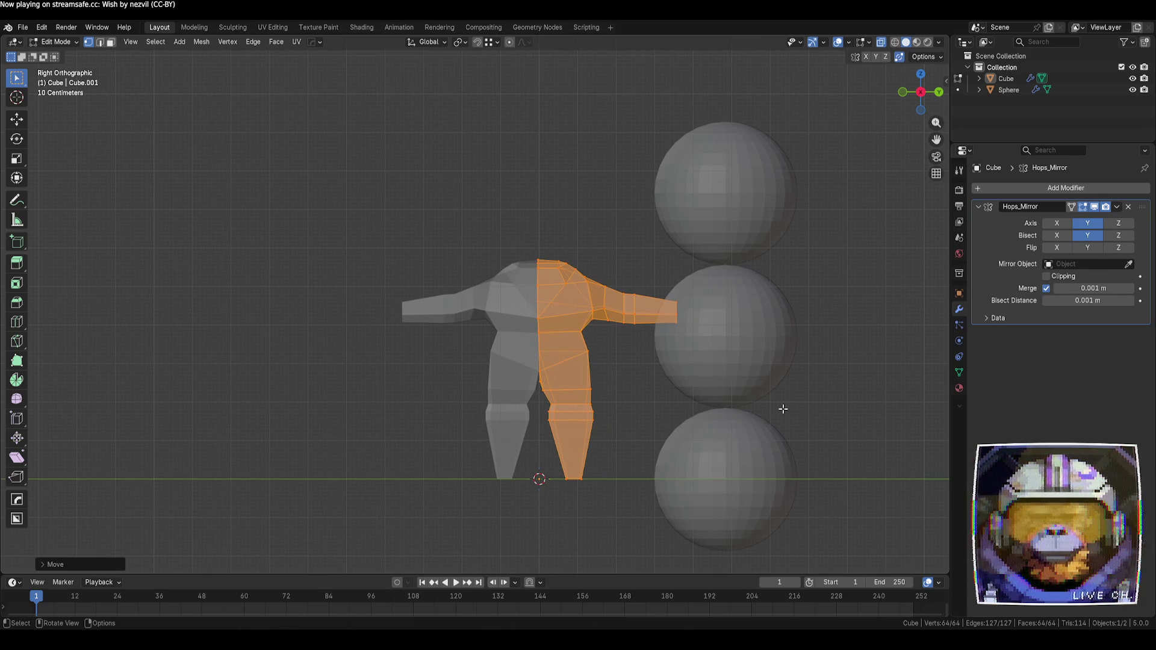
click(780, 409)
key(Tab)
mouse_move(777, 407)
middle_down()
mouse_move(786, 406)
mouse_move(734, 432)
mouse_move(578, 395)
mouse_move(764, 369)
mouse_move(757, 353)
mouse_move(627, 371)
middle_up()
scroll(658, 422, up, 4)
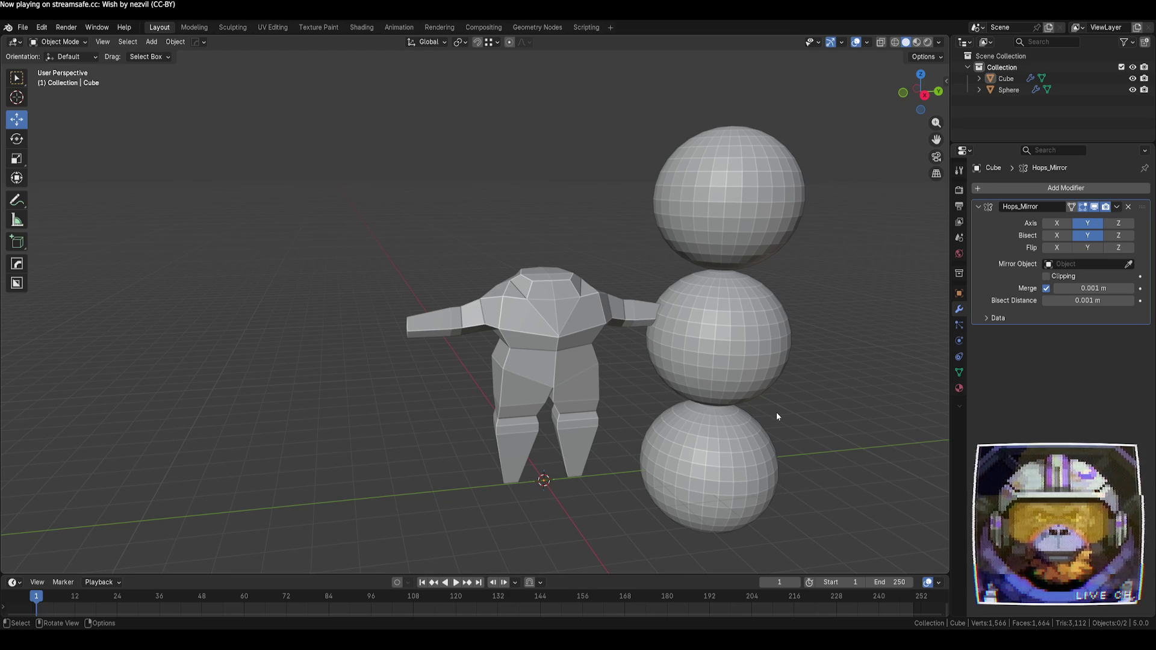
- Select the body and enter Edit Mode, viewing the figure from near the front
scroll(673, 370, up, 2)
click(516, 272)
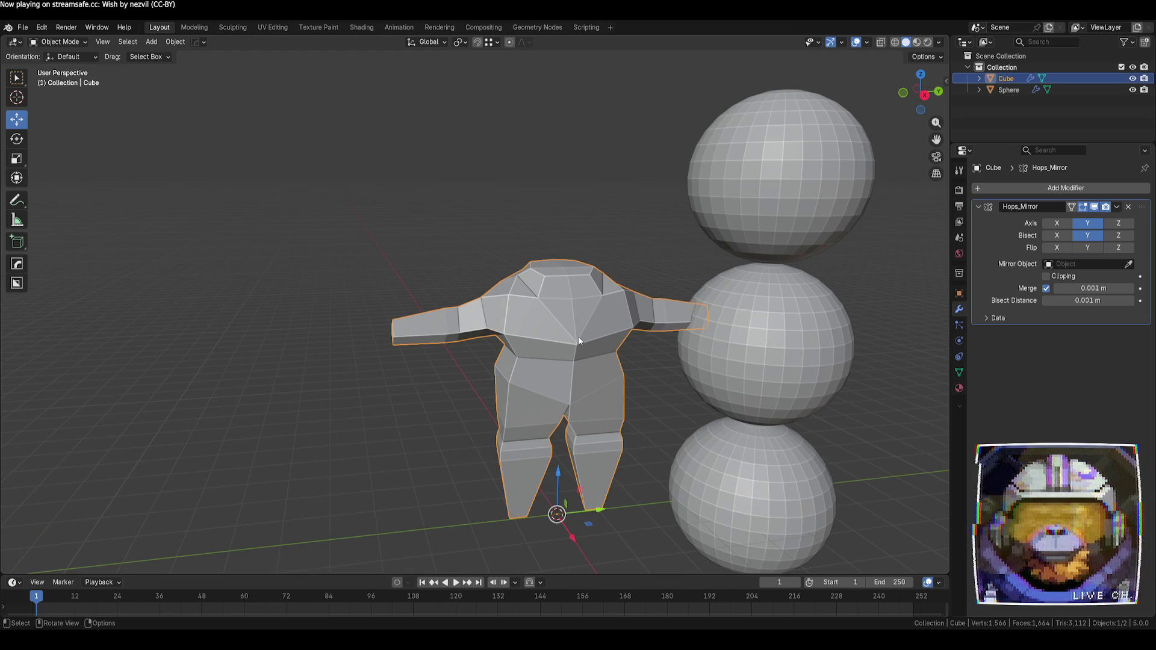
key(Tab)
mouse_move(599, 352)
middle_down()
mouse_move(702, 387)
mouse_move(653, 384)
mouse_move(688, 385)
middle_up()
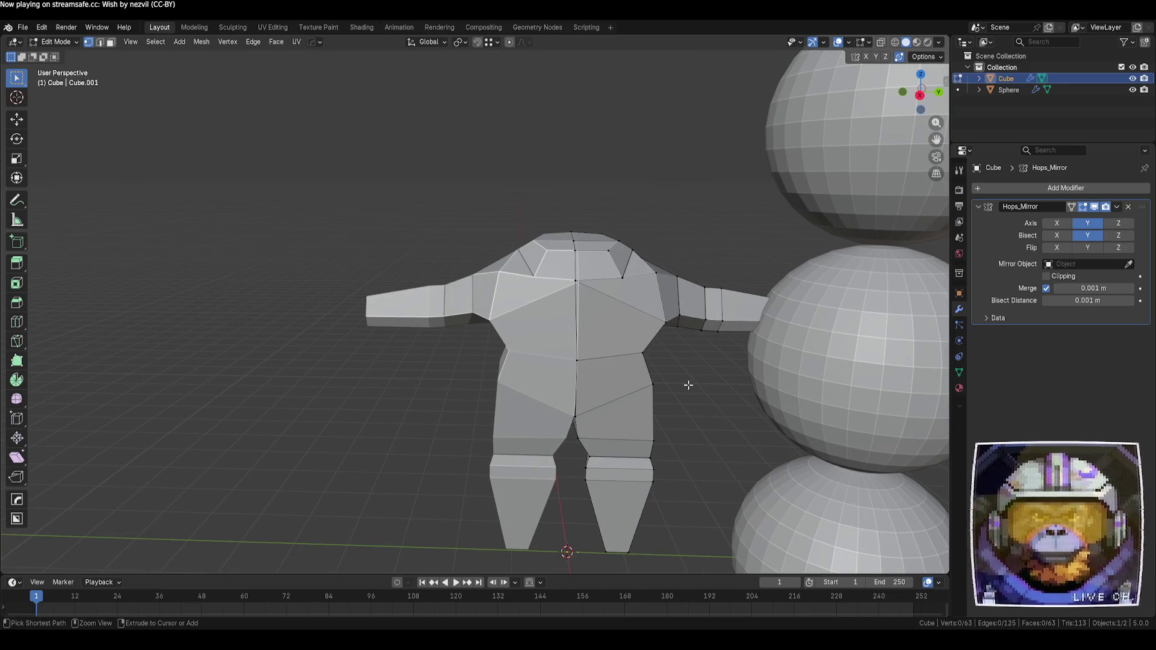
key(ctrl+z)
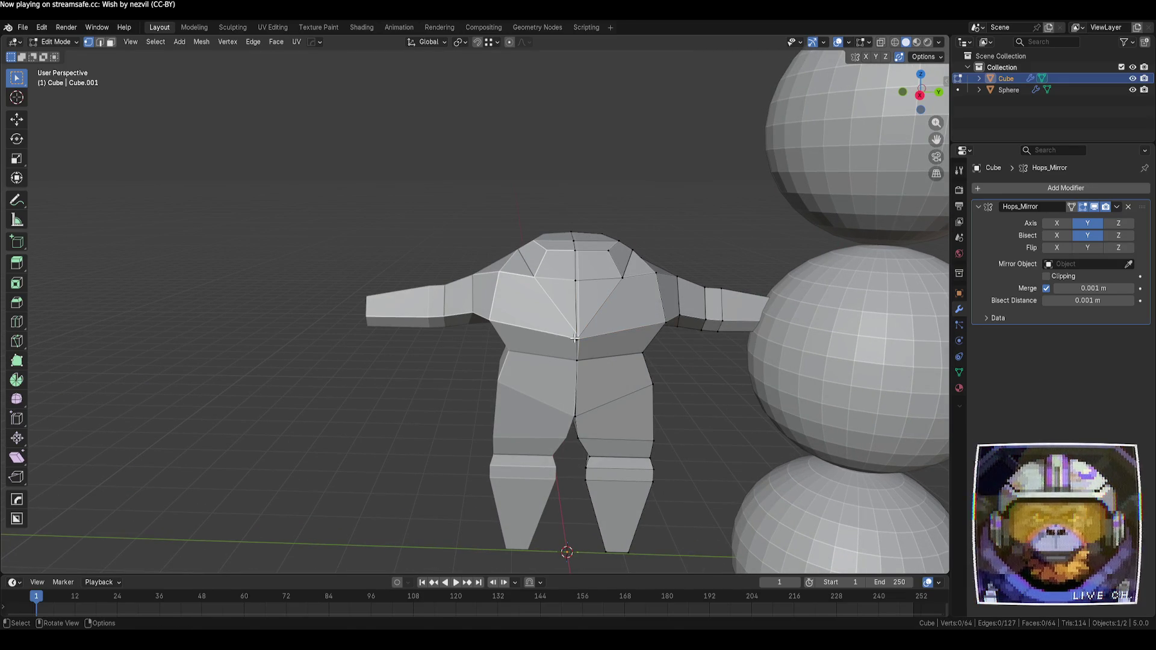
- Rip a chest vertex with V, then cancel and undo the rip
click(574, 338)
key(v)
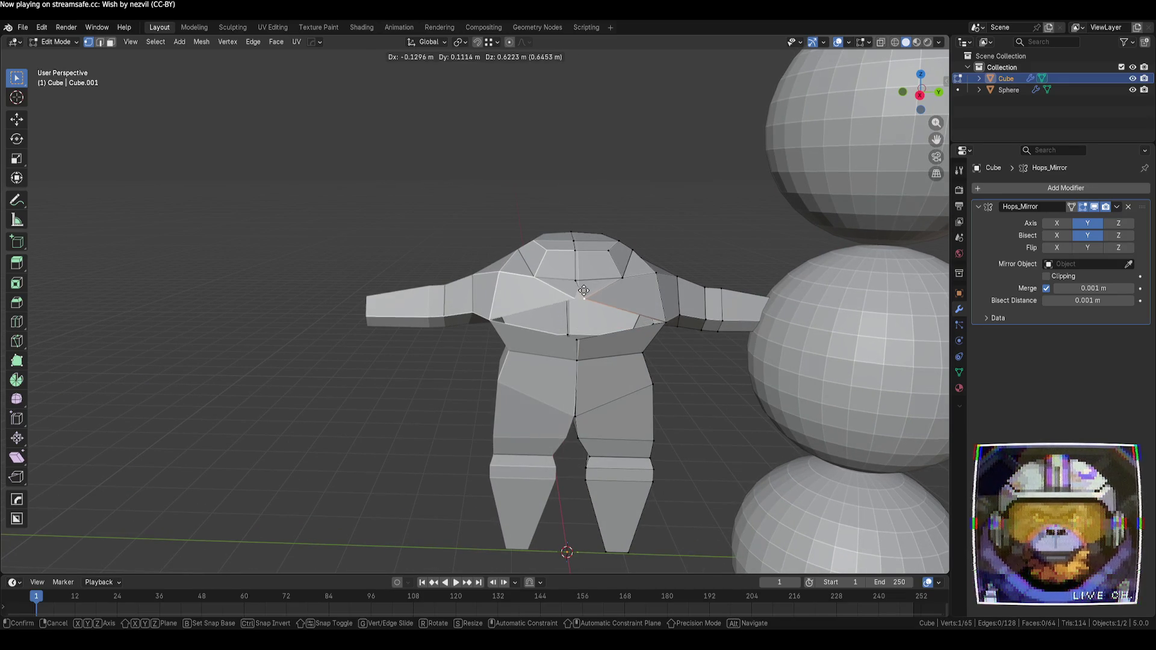
right_click(579, 290)
key(ctrl+z)
key(ctrl+z)
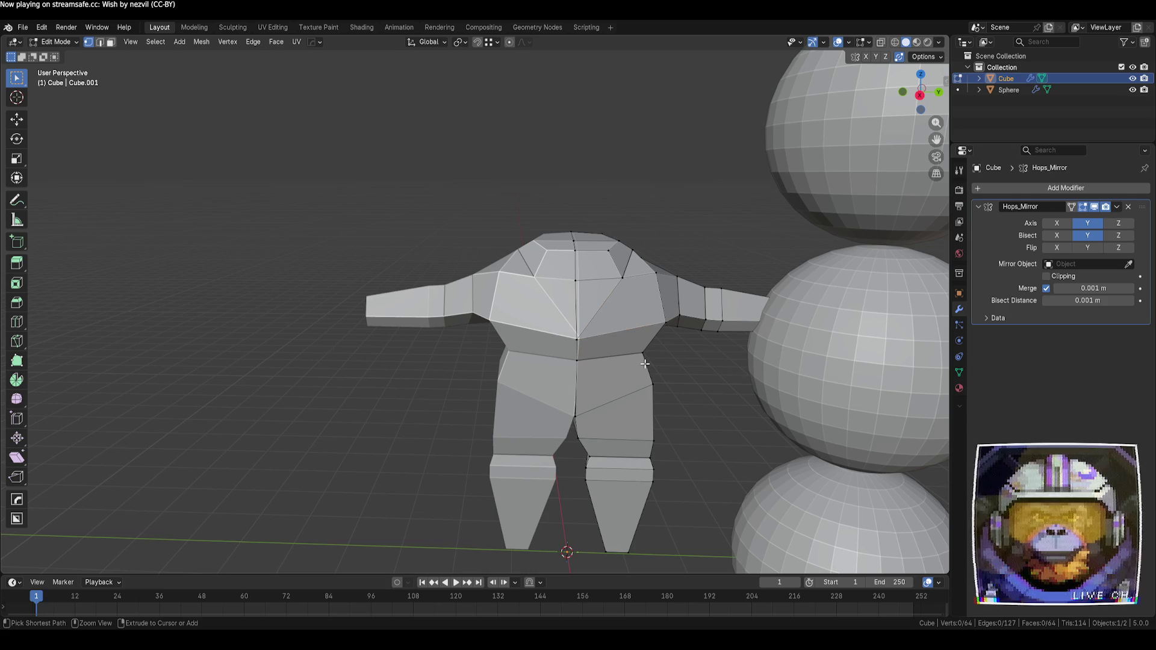
- Try sliding another chest vertex, then cancel the edit and deselect everything
middle_drag(701, 405, 678, 417)
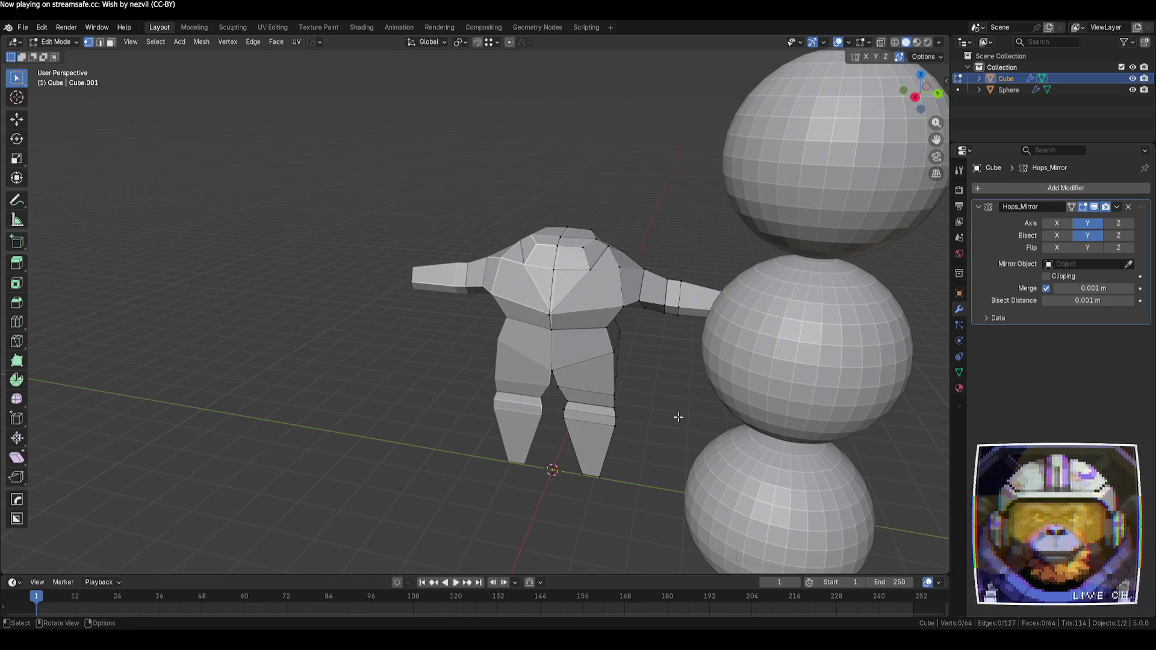
scroll(606, 326, up, 1)
click(610, 261)
key(g)
key(g)
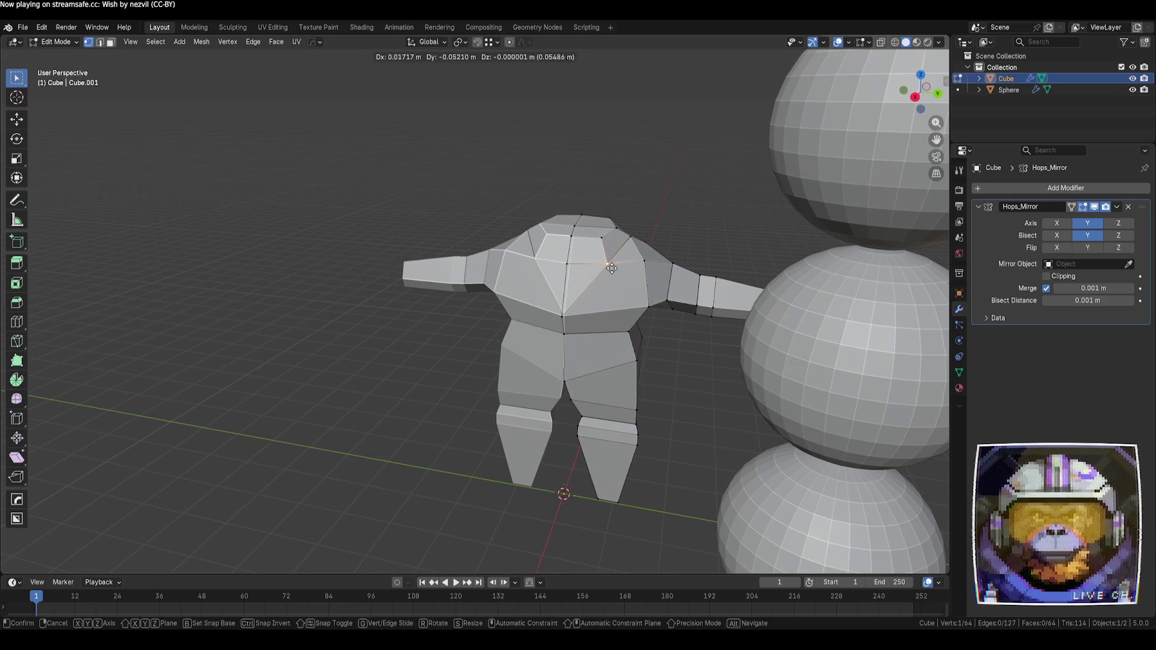
click(591, 267)
key(g)
key(g)
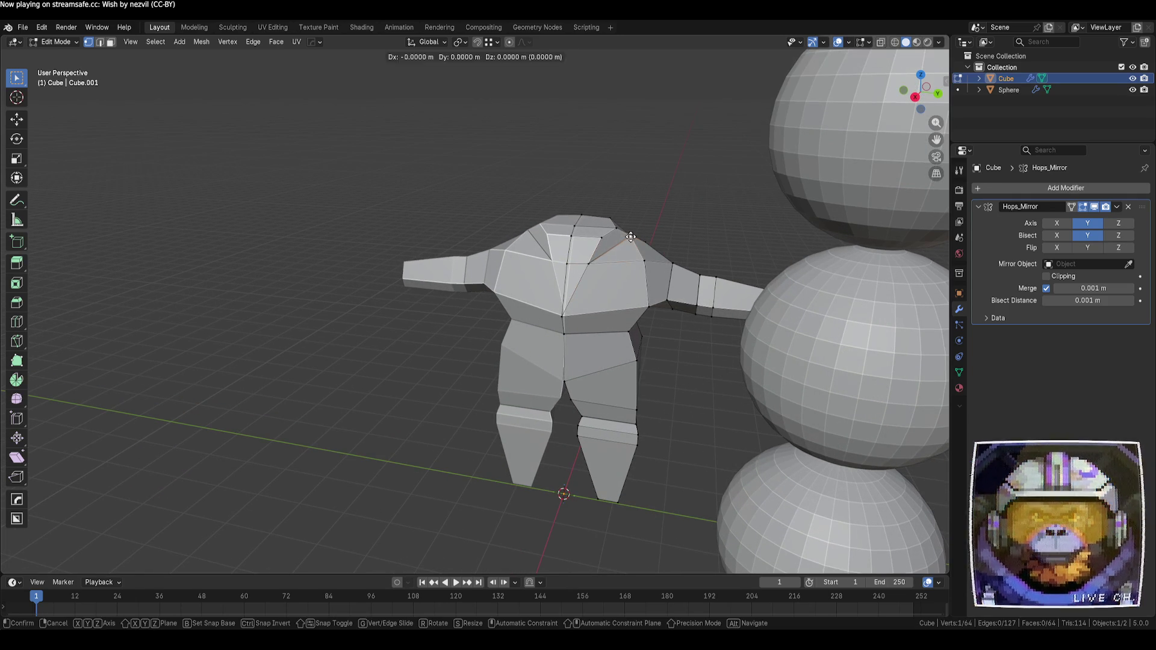
key(Escape)
key(alt+a)
- Slide a chest vertex onto its neighbour to merge them
mouse_move(657, 278)
middle_down()
mouse_move(638, 416)
mouse_move(662, 399)
mouse_move(645, 352)
middle_up()
scroll(644, 353, up, 4)
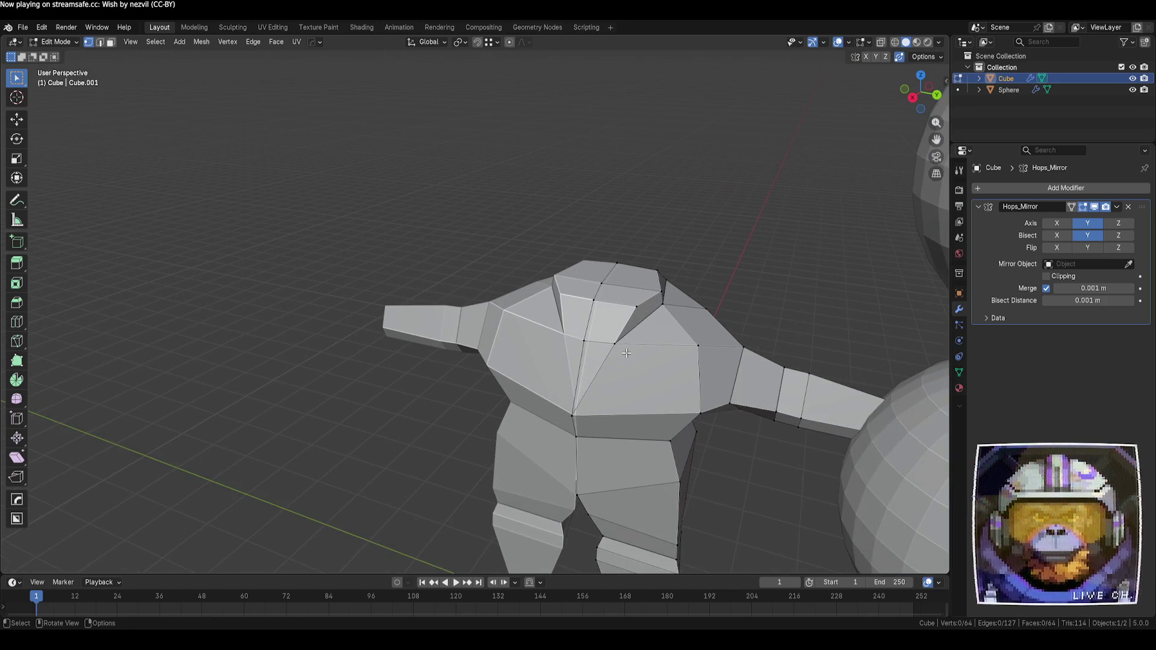
click(631, 348)
key(shift+v)
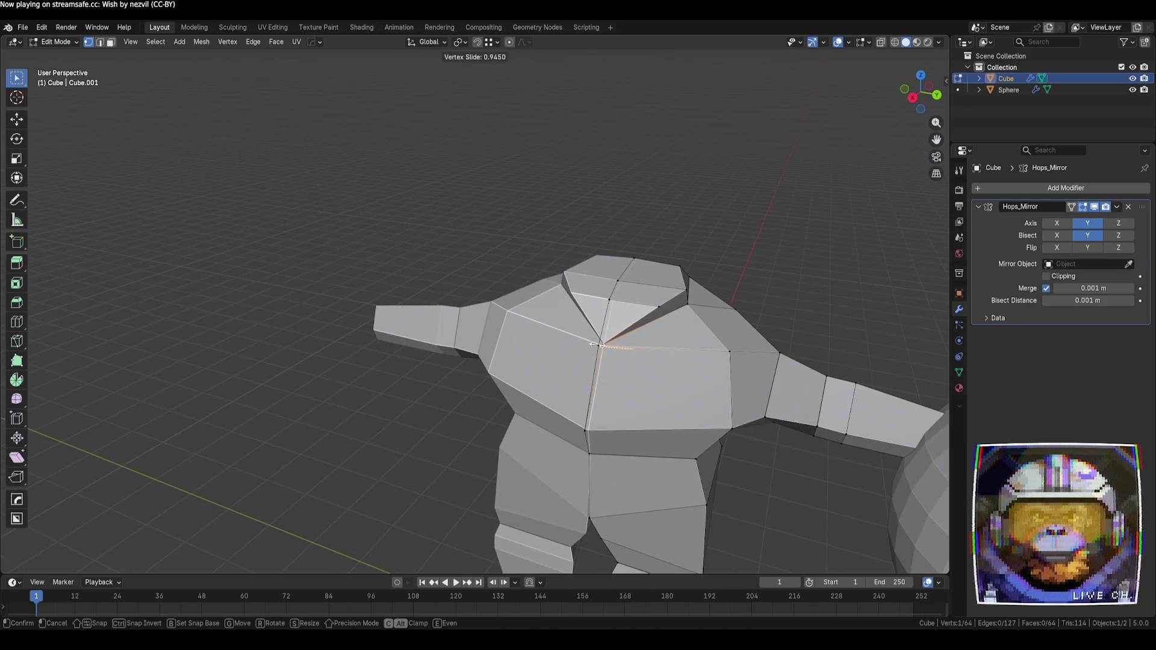
click(602, 343)
click(813, 286)
- From above, slide another chest vertex and a top-edge vertex along their edges
mouse_move(755, 307)
middle_down()
mouse_move(689, 305)
mouse_move(638, 345)
middle_up()
click(638, 345)
key(shift+v)
click(631, 343)
click(680, 323)
key(shift+v)
click(643, 322)
- Slide a second top vertex and a neckline vertex into new positions
click(661, 296)
key(shift+v)
click(674, 334)
click(680, 338)
key(shift+v)
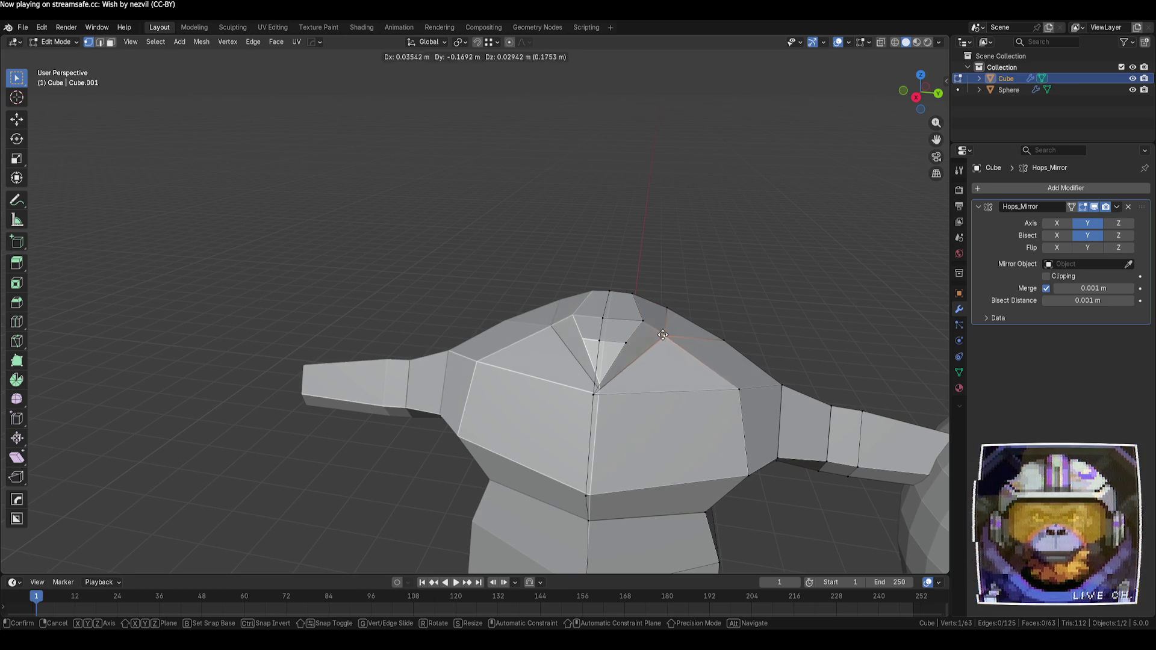
click(725, 319)
- Move a neckline vertex freely to reshape the neck opening, then deselect
mouse_move(725, 320)
middle_down()
mouse_move(619, 351)
mouse_move(680, 379)
middle_up()
key(g)
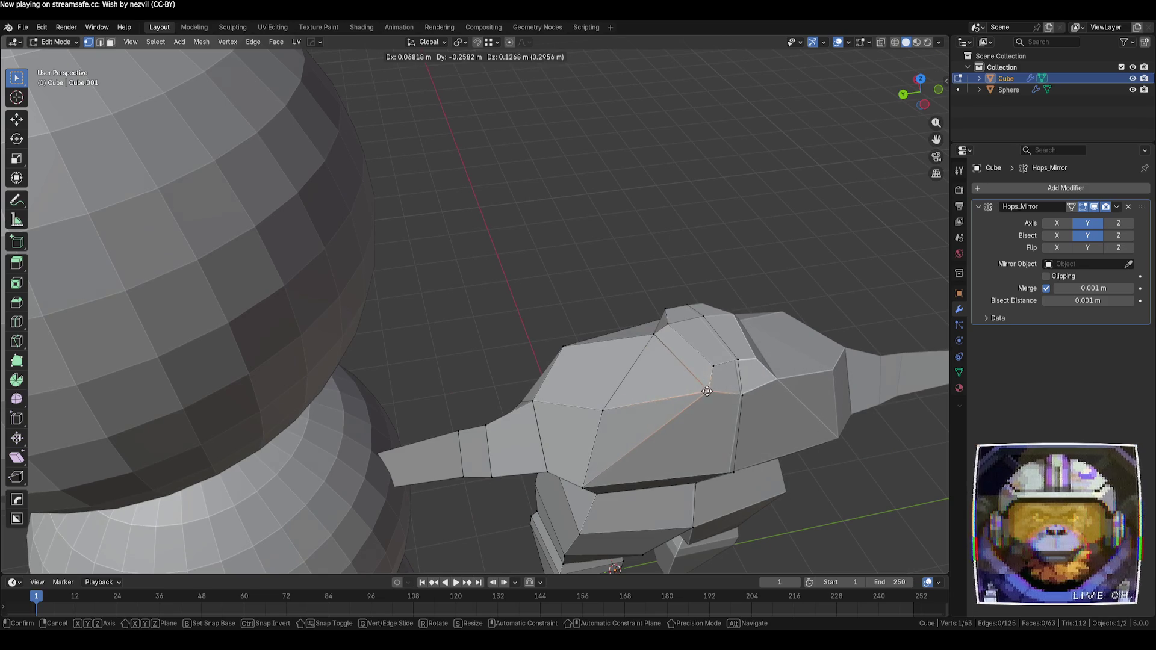
click(709, 390)
key(alt+a)
scroll(798, 284, down, 3)
mouse_move(798, 284)
middle_down()
mouse_move(681, 493)
mouse_move(706, 470)
mouse_move(684, 478)
middle_up()
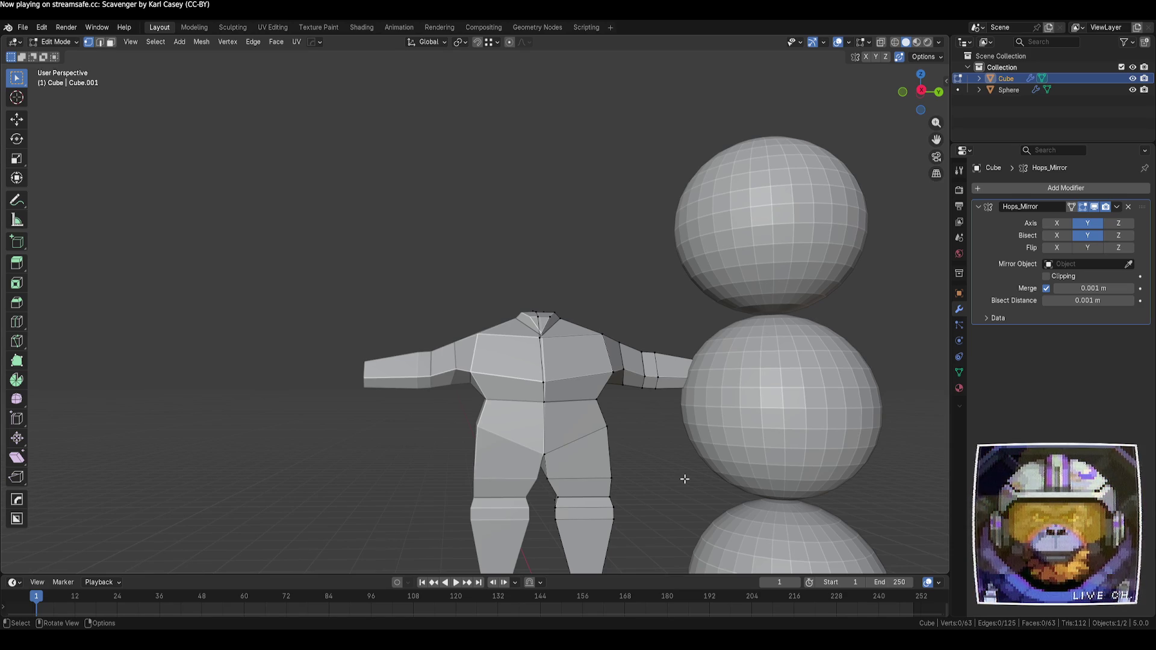
- In the right orthographic view, lower the body's waist edge
click(922, 91)
shift+middle_drag(697, 467, 697, 330)
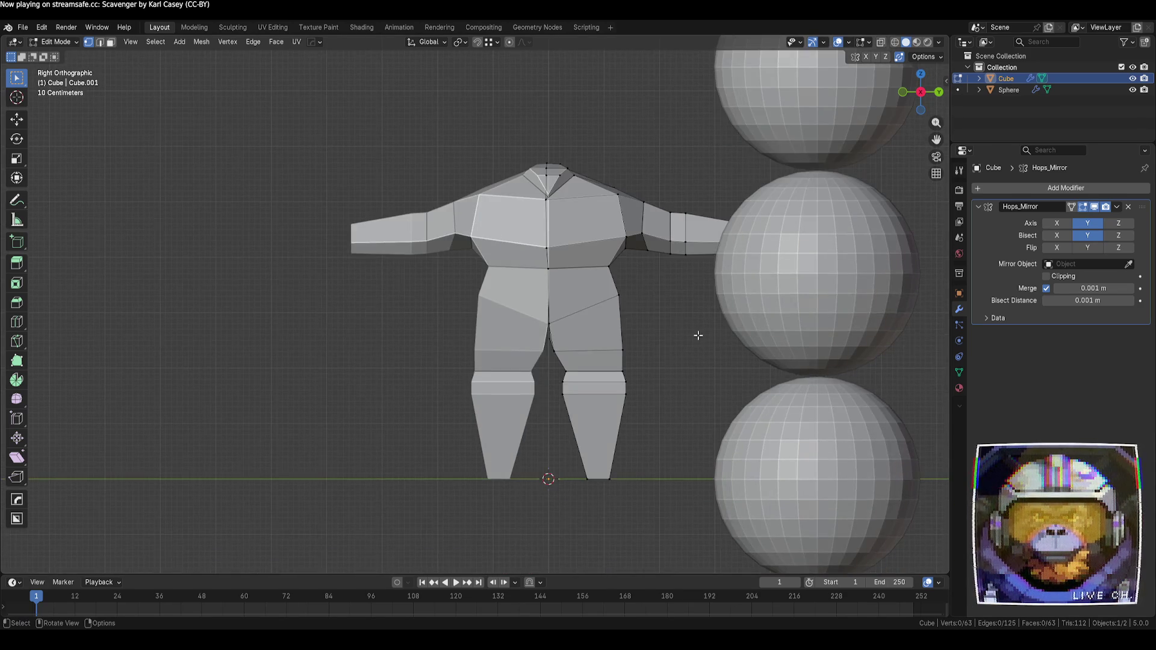
scroll(679, 355, up, 2)
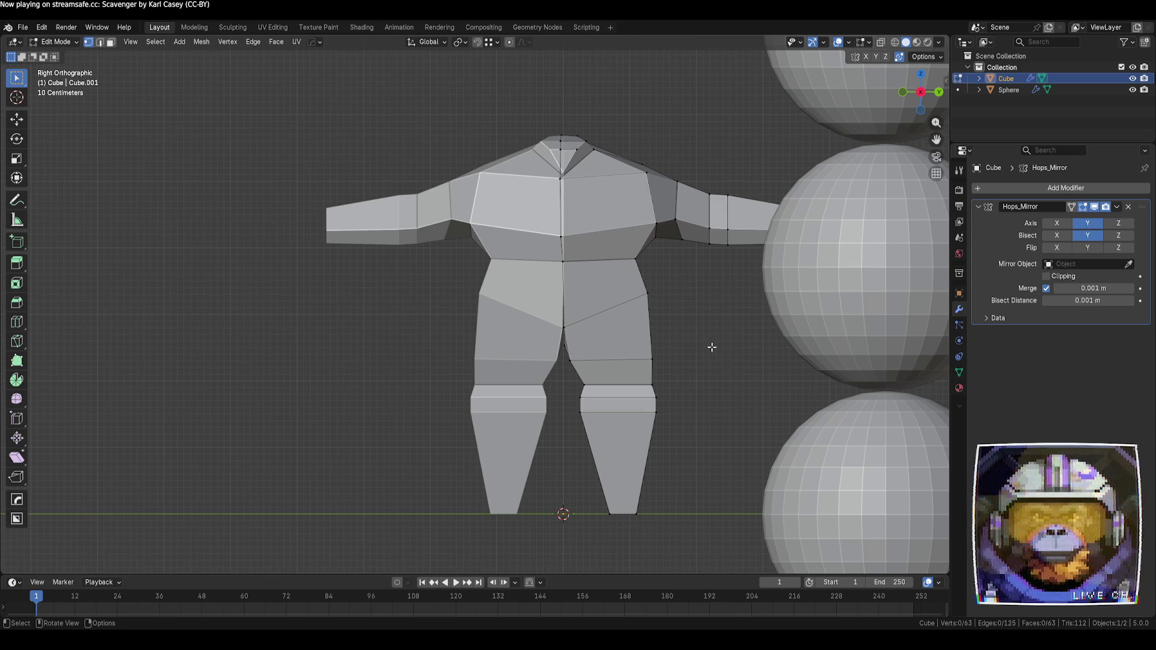
drag(673, 284, 432, 244)
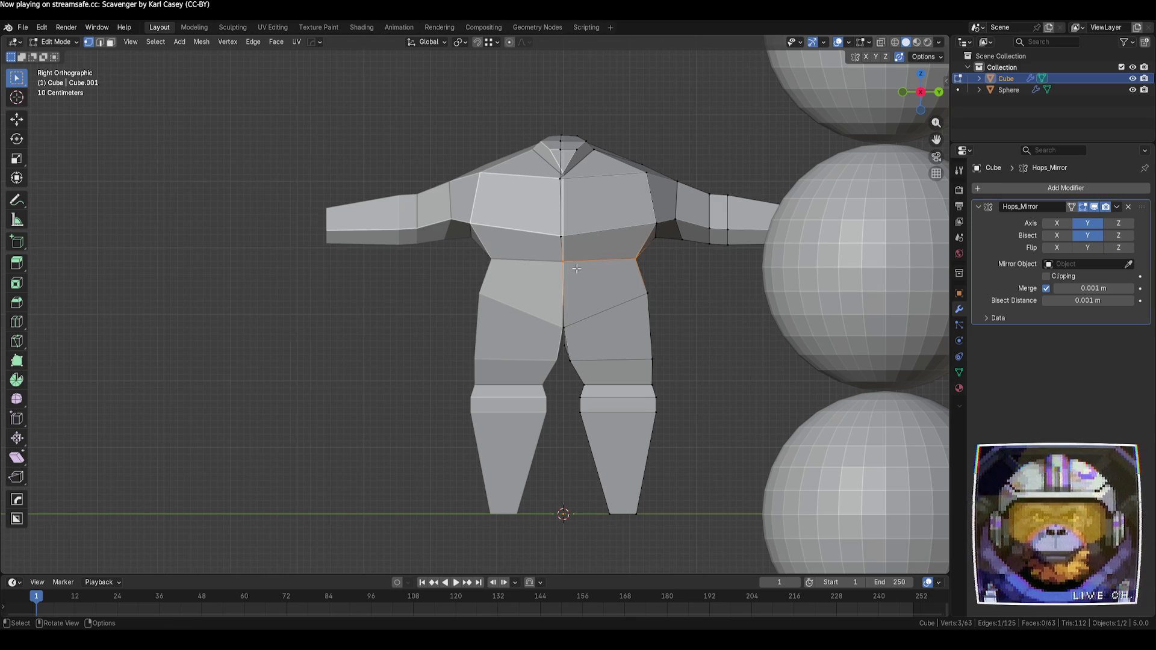
key(g)
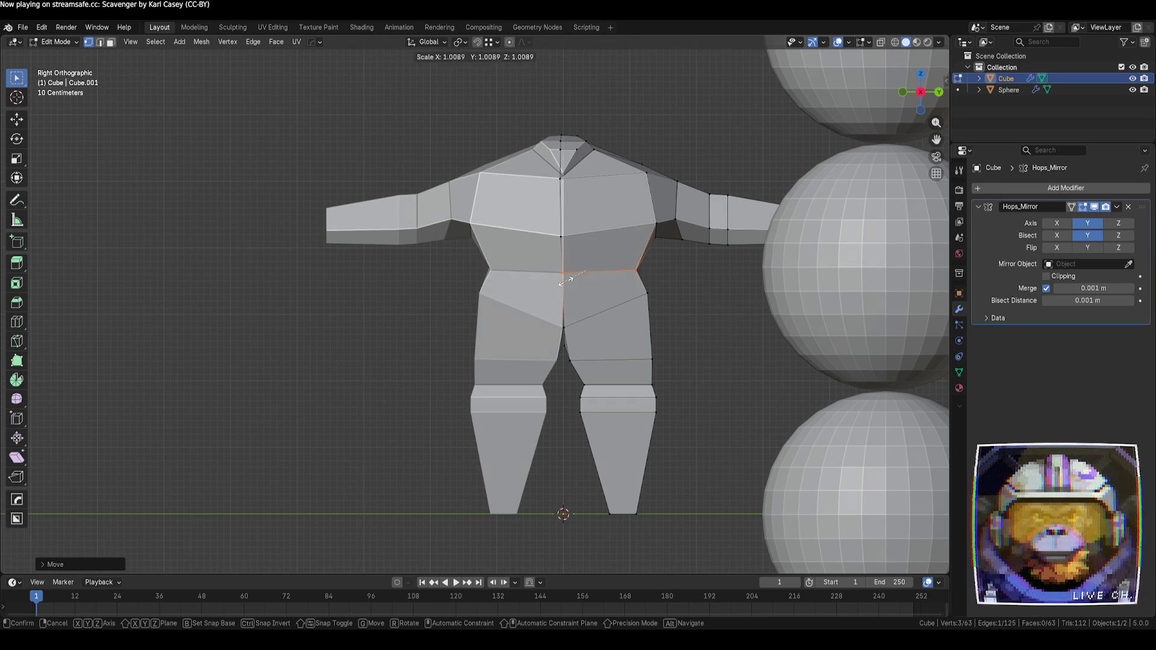
click(564, 279)
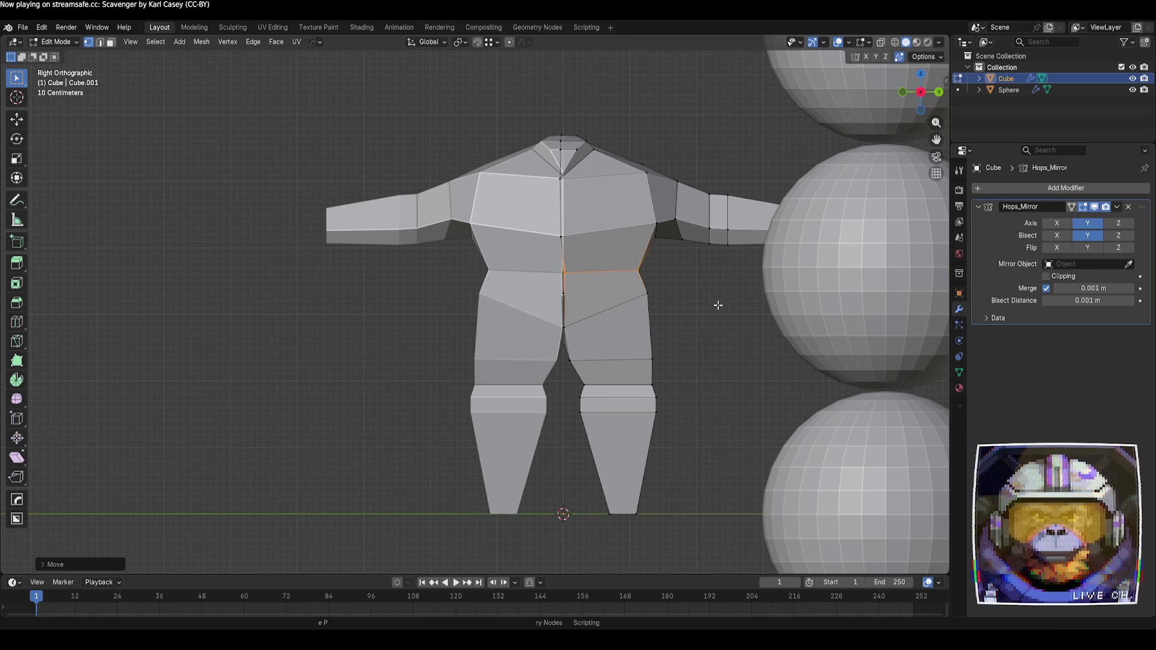
key(alt+a)
- With X-ray on, reposition the waist corner vertex and the upper hip vertices
key(alt+z)
drag(662, 283, 623, 253)
key(g)
click(658, 273)
key(g)
click(636, 266)
- Move the lower hip vertices and a centre-line vertex, then launch HardOps Mirror with Alt+X
drag(671, 312, 632, 286)
key(g)
click(634, 295)
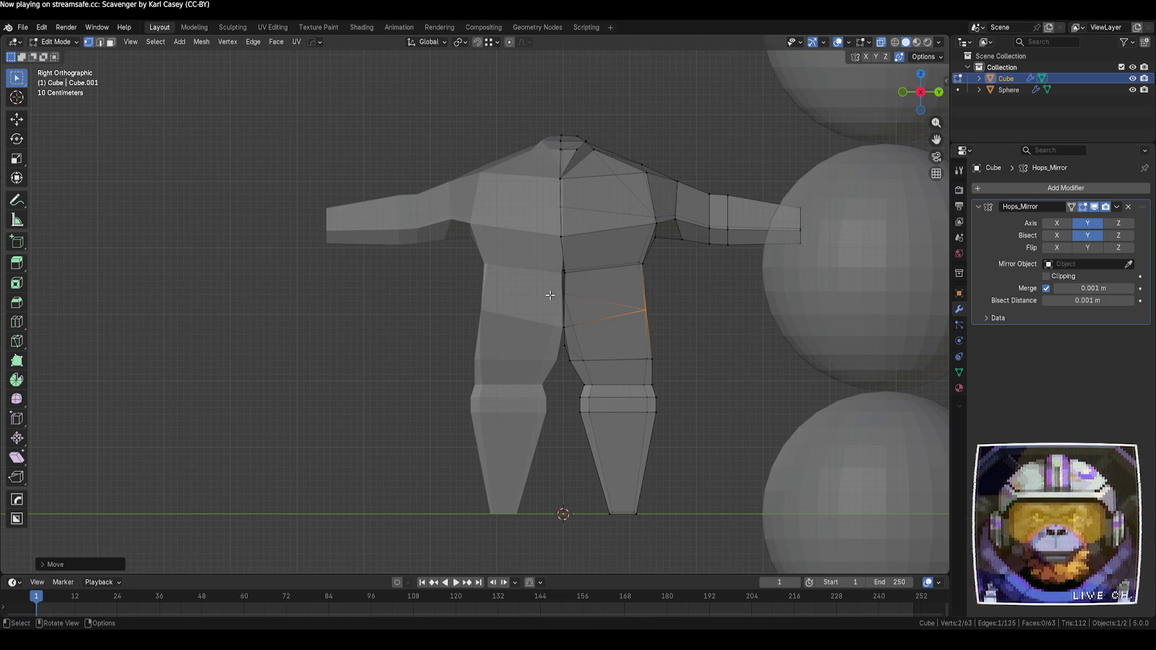
click(560, 290)
key(g)
click(560, 316)
click(752, 341)
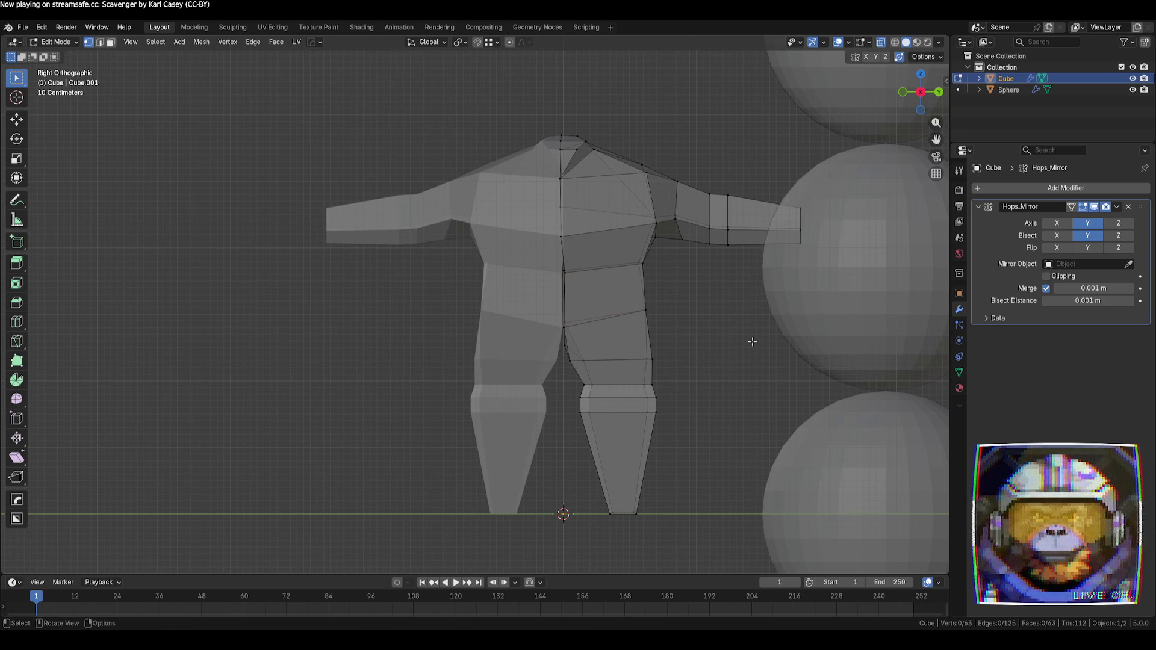
key(alt+x)
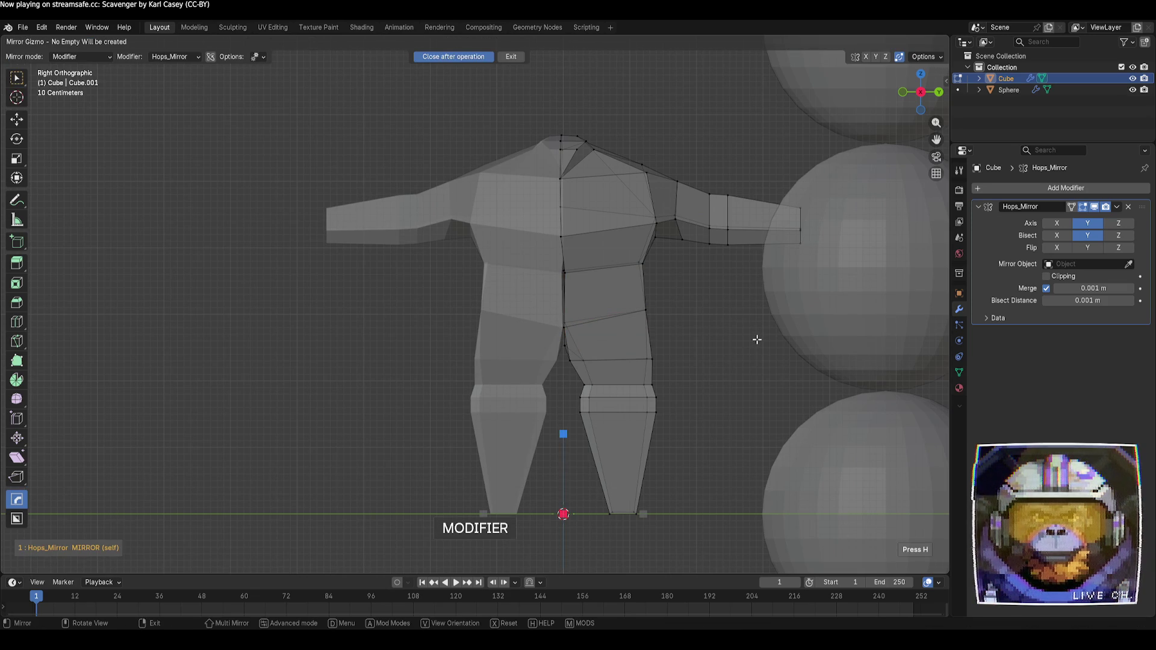
- Exit the mirror gizmo, orbit the mirrored body in Object Mode, then return to Edit Mode
right_click(757, 340)
key(Tab)
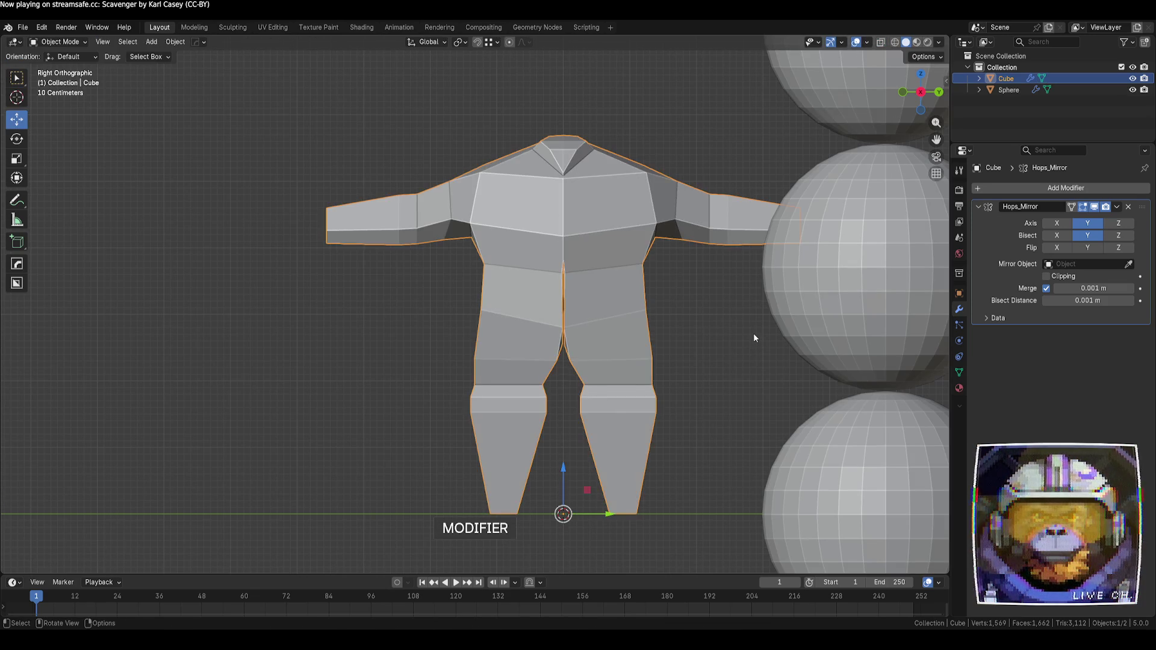
mouse_move(739, 330)
middle_down()
mouse_move(568, 356)
mouse_move(687, 335)
middle_up()
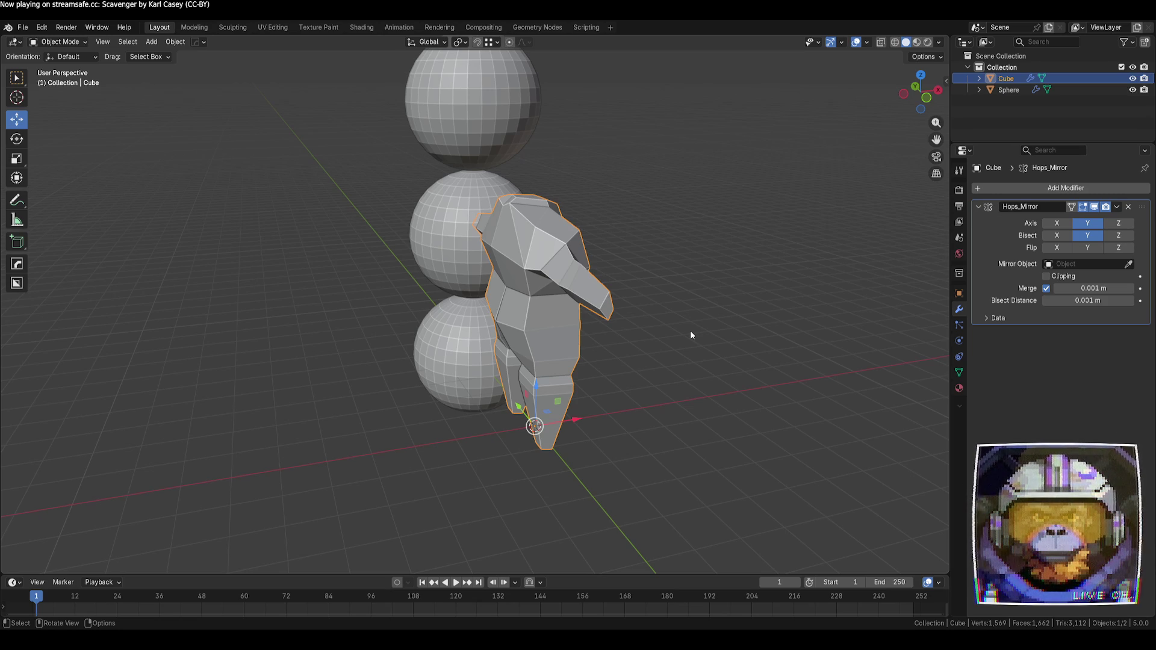
mouse_move(688, 353)
middle_down()
mouse_move(546, 378)
mouse_move(463, 374)
mouse_move(681, 387)
mouse_move(602, 379)
mouse_move(662, 397)
mouse_move(651, 407)
middle_up()
key(Tab)
key(Tab)
key(Tab)
scroll(638, 386, down, 3)
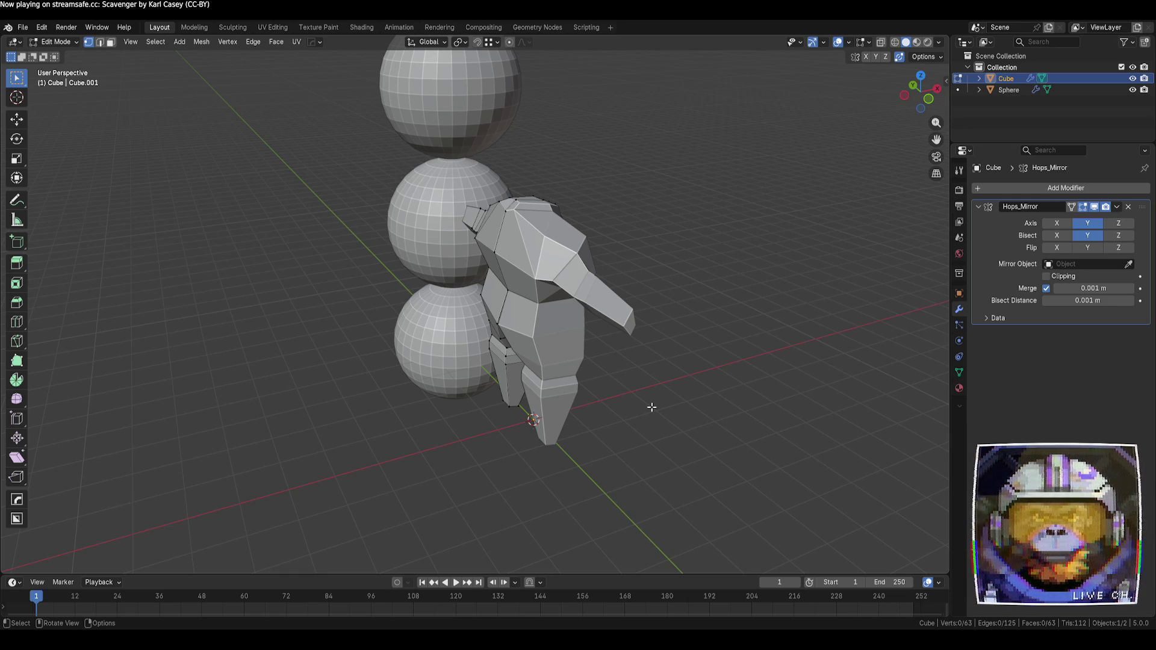
- In side orthographic view, pull the right arm's vertices in toward the body along Y
mouse_move(591, 331)
middle_down()
mouse_move(638, 391)
mouse_move(679, 413)
mouse_move(674, 339)
mouse_move(585, 426)
mouse_move(922, 103)
middle_up()
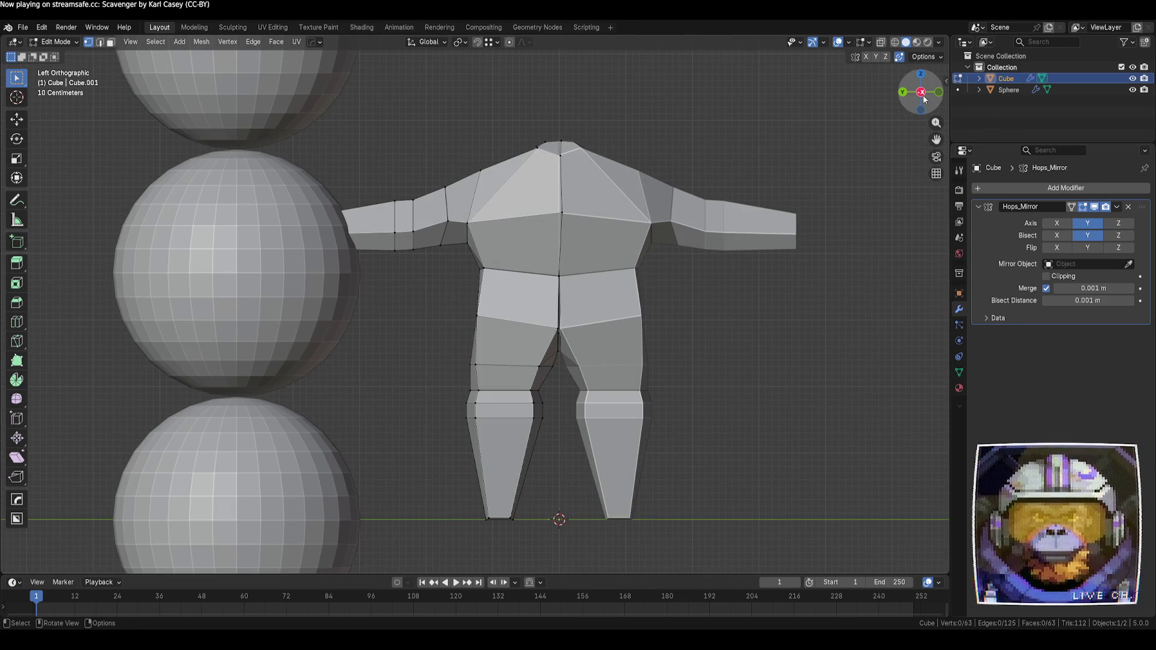
click(921, 91)
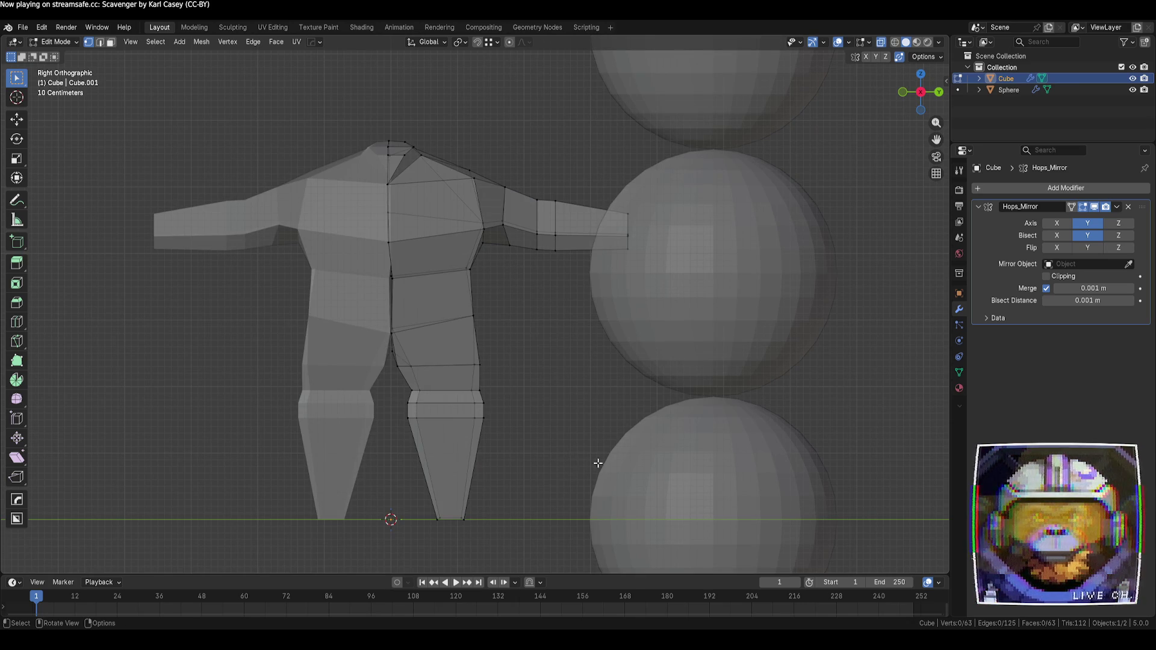
mouse_move(752, 471)
mouse_down()
mouse_move(665, 353)
mouse_move(450, 146)
mouse_up()
click(17, 115)
drag(568, 275, 540, 274)
key(alt+a)
key(Tab)
key(Tab)
- Raise the lower arm slightly and nudge the whole forearm down and back
drag(648, 311, 469, 220)
drag(540, 203, 540, 189)
drag(690, 309, 471, 174)
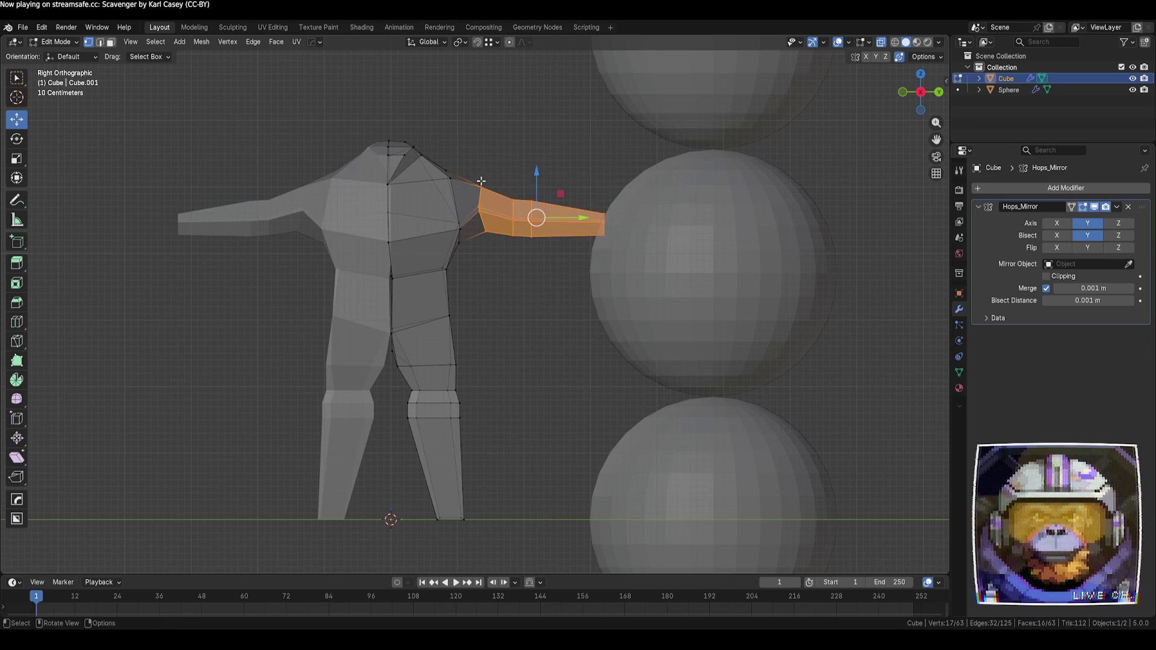
drag(566, 198, 561, 202)
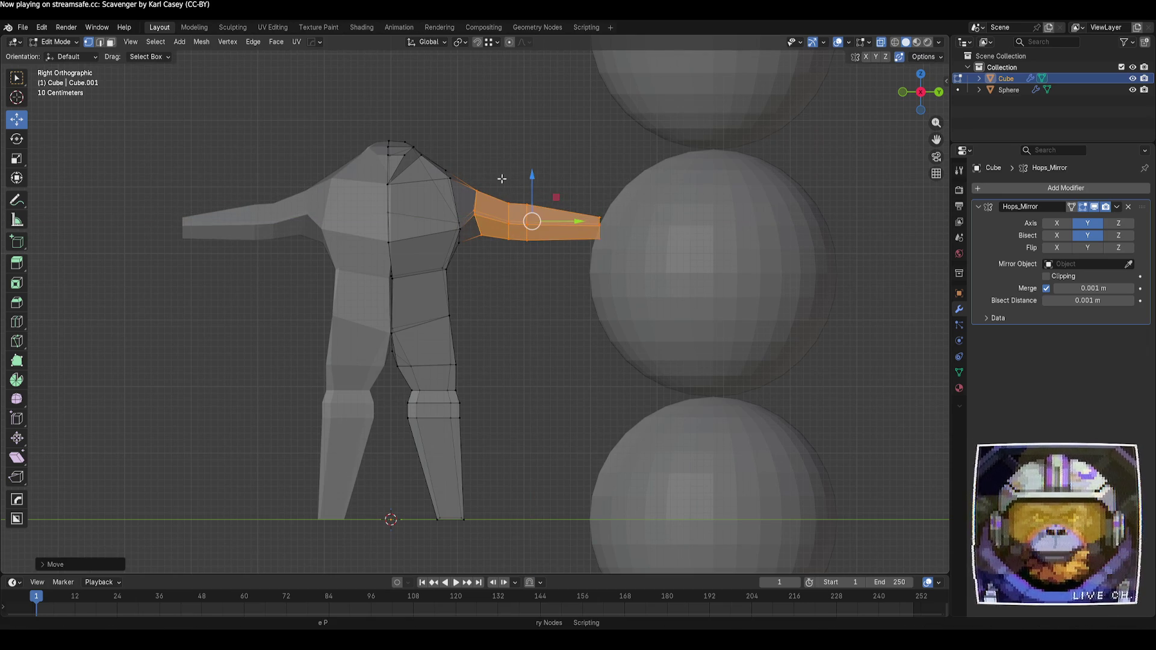
key(alt+a)
- Merge the stray armpit vertices into their neighbours and slide one along Y
mouse_move(516, 266)
middle_down()
mouse_move(493, 251)
mouse_move(457, 292)
mouse_move(472, 300)
mouse_move(447, 299)
mouse_move(460, 259)
mouse_move(446, 211)
middle_up()
drag(446, 211, 442, 238)
middle_drag(443, 238, 471, 248)
drag(471, 248, 473, 249)
mouse_move(473, 249)
middle_down()
mouse_move(505, 210)
mouse_move(433, 208)
mouse_move(442, 199)
mouse_move(437, 216)
middle_up()
drag(437, 215, 504, 170)
mouse_move(476, 180)
middle_down()
mouse_move(432, 224)
mouse_move(490, 240)
middle_up()
- Merge the shoulder vertices, undo the last merge, and return to front orthographic view
click(431, 223)
key(g)
click(511, 250)
key(g)
click(511, 180)
mouse_move(400, 211)
middle_down()
mouse_move(459, 464)
mouse_move(512, 301)
mouse_move(566, 206)
mouse_move(512, 224)
mouse_move(565, 211)
middle_up()
key(ctrl+z)
click(596, 213)
click(909, 99)
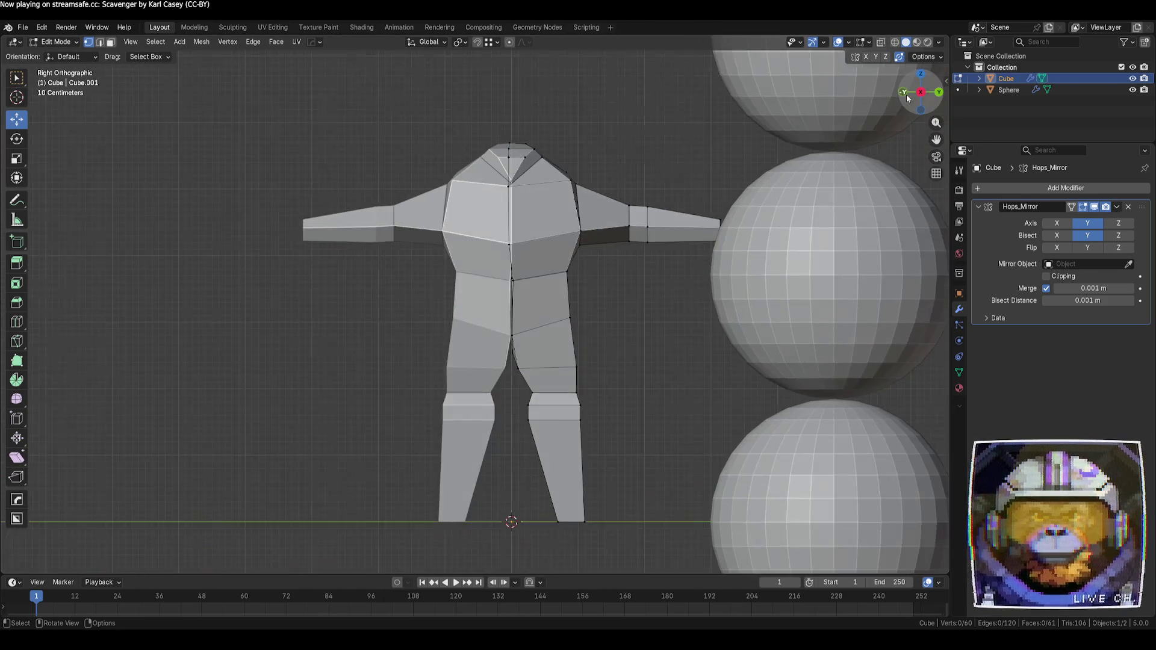
click(905, 94)
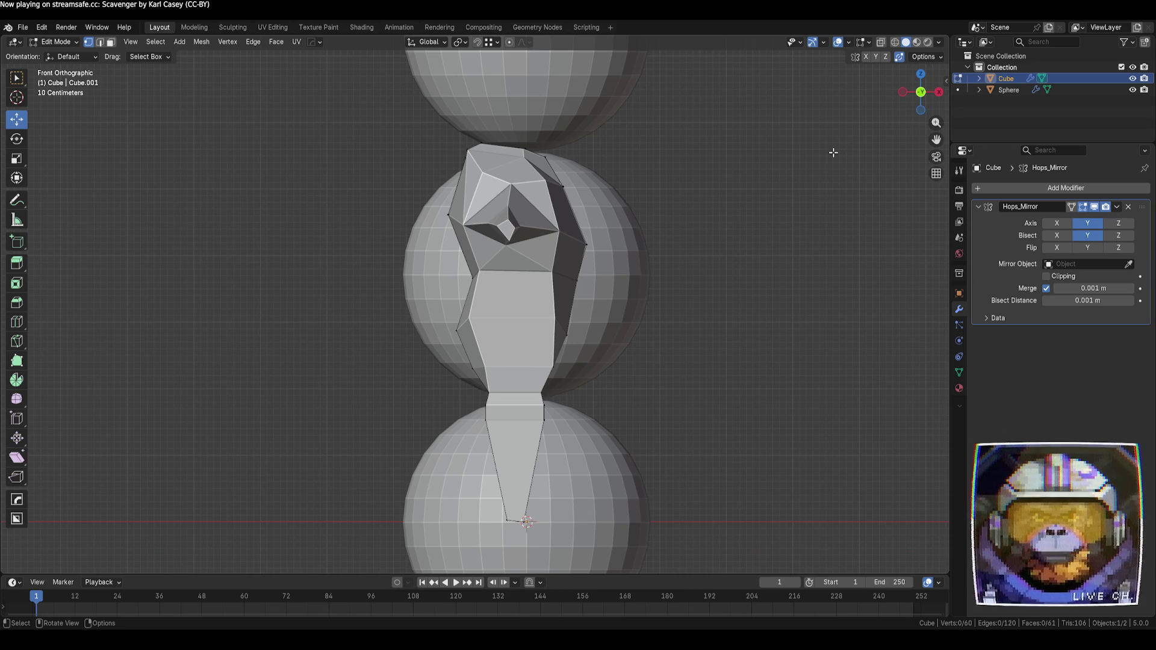
- With X-ray on, lasso-select and move three vertices along the torso's side edge
key(alt+z)
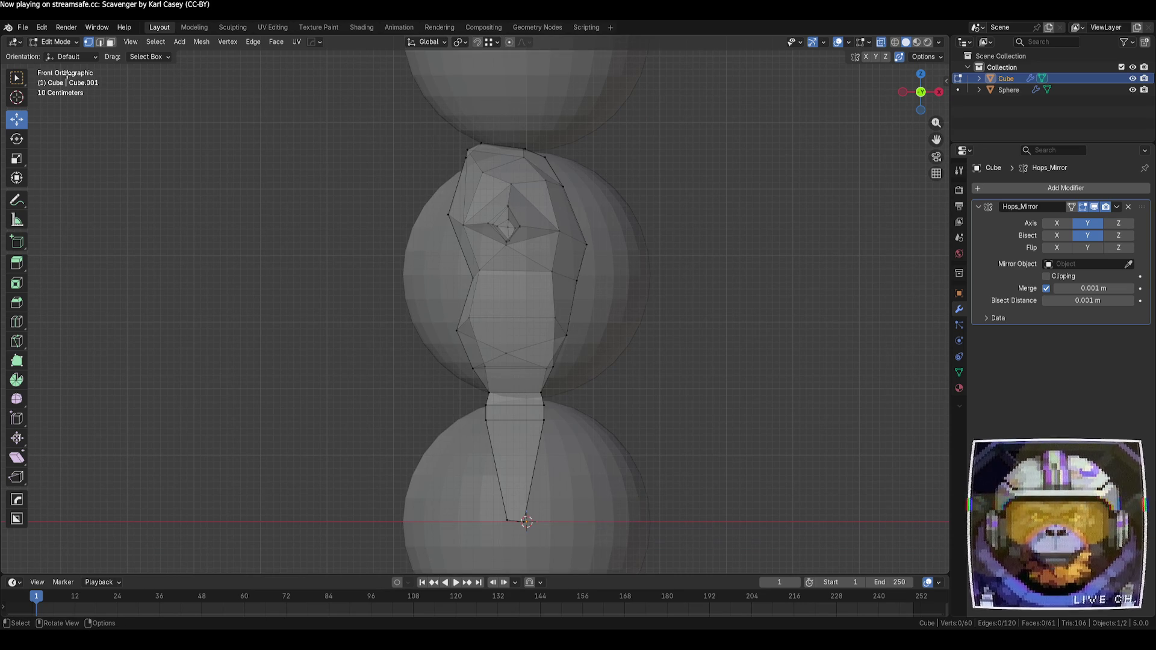
drag(16, 83, 48, 152)
mouse_move(626, 200)
mouse_down()
mouse_move(560, 286)
mouse_move(557, 350)
mouse_move(622, 259)
mouse_up()
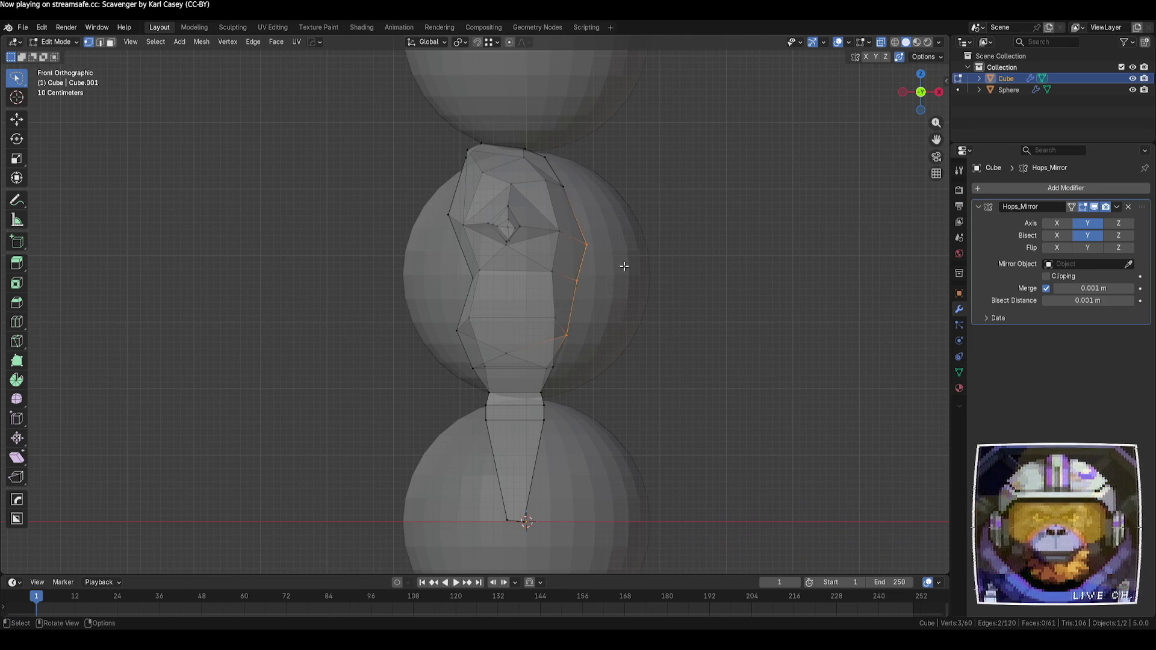
key(g)
click(618, 268)
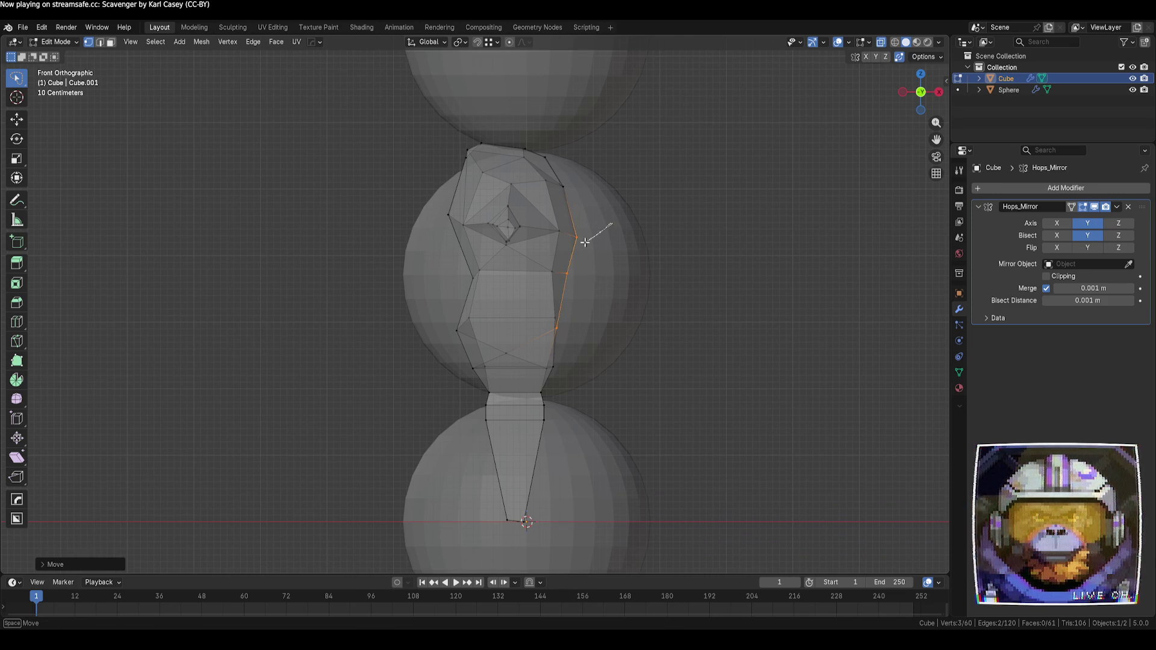
drag(561, 275, 575, 286)
key(g)
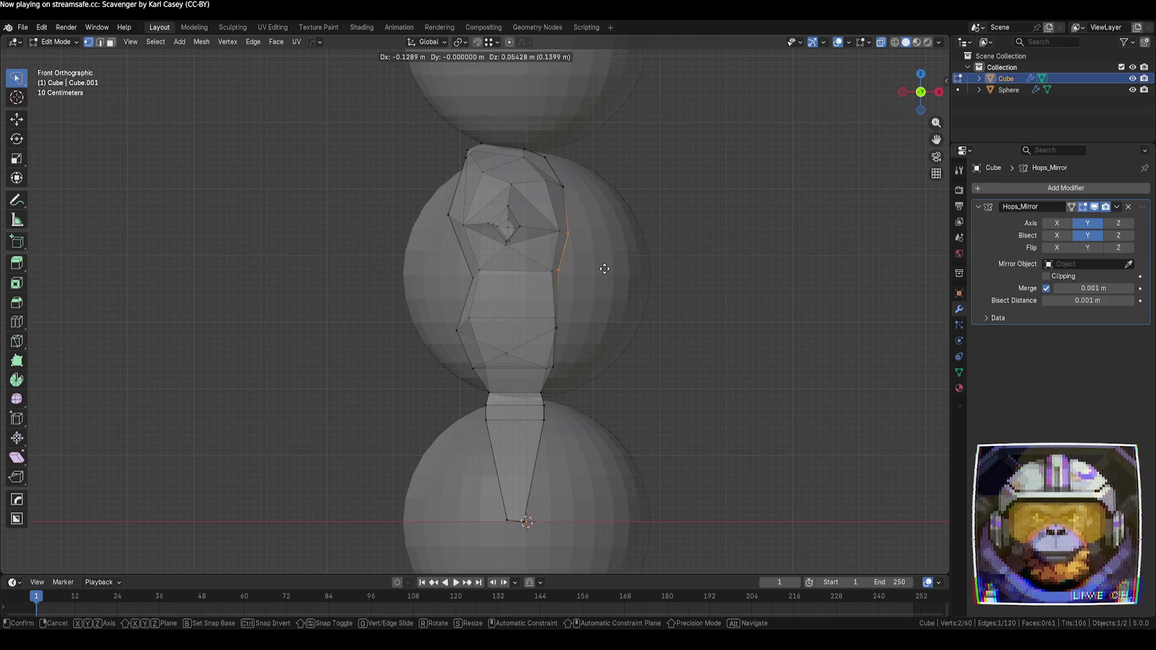
click(602, 268)
click(590, 246)
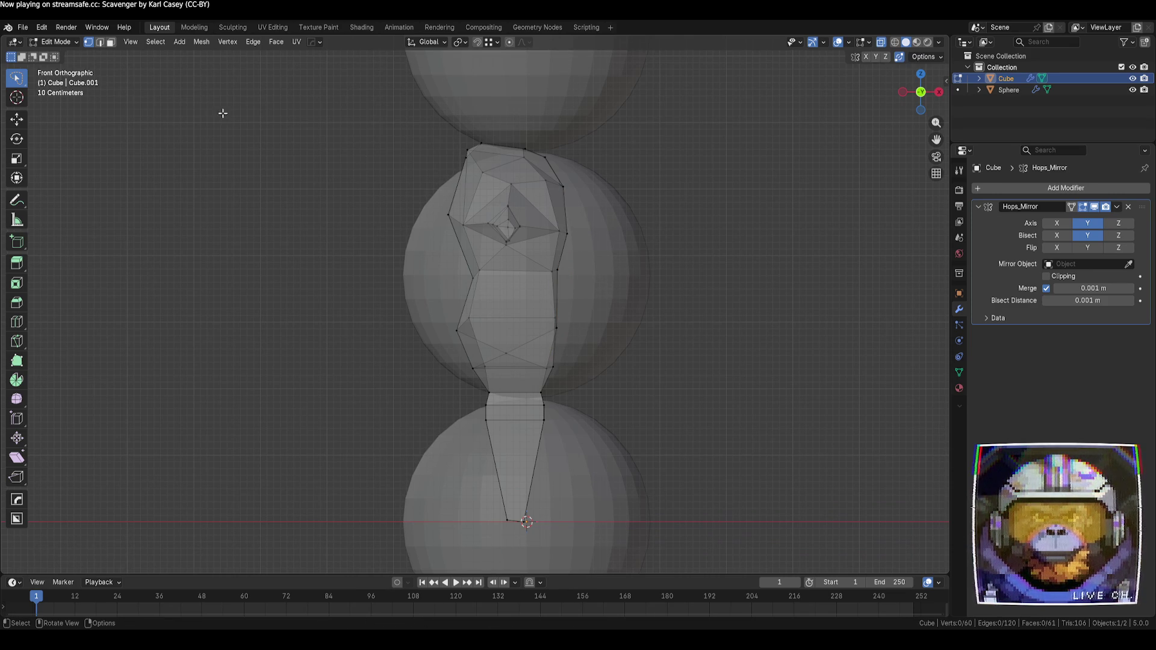
- Reposition the upper-right torso vertex and the left chest vertex
drag(17, 77, 82, 107)
drag(580, 204, 555, 176)
key(g)
click(571, 202)
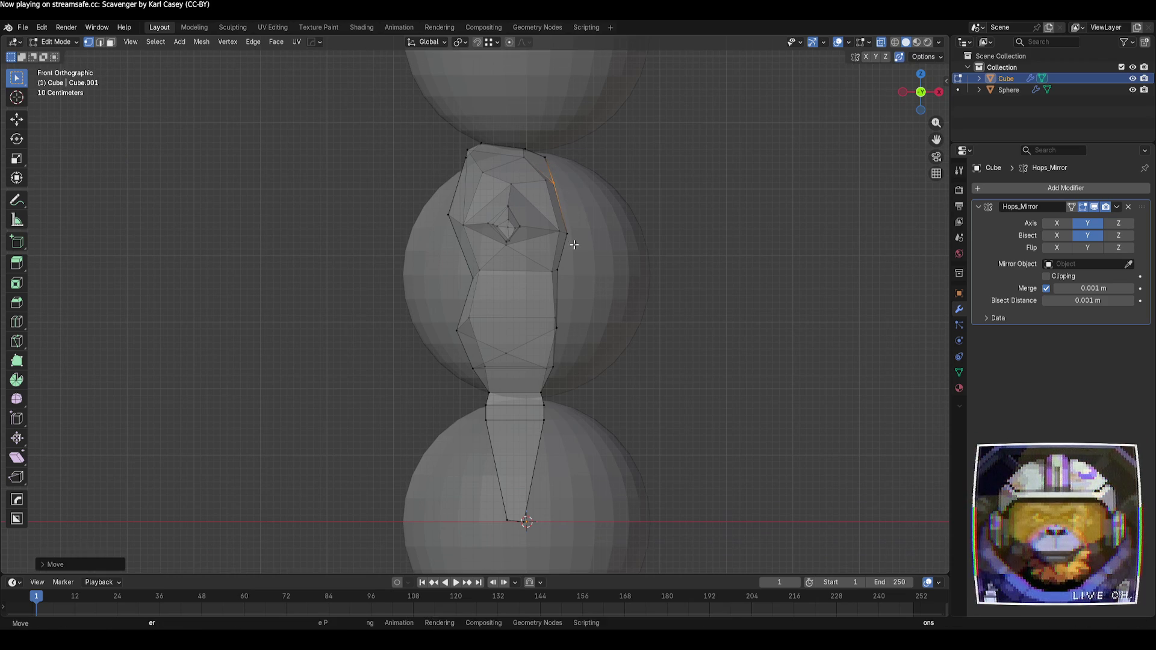
key(g)
click(567, 234)
key(g)
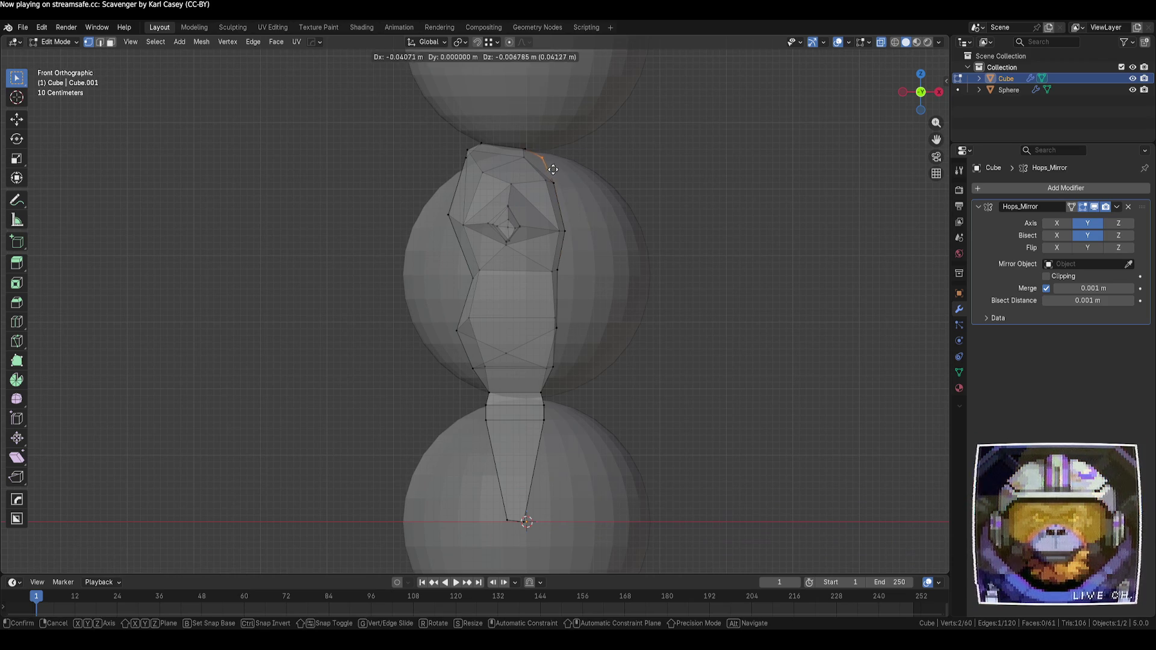
click(553, 170)
drag(426, 198, 454, 235)
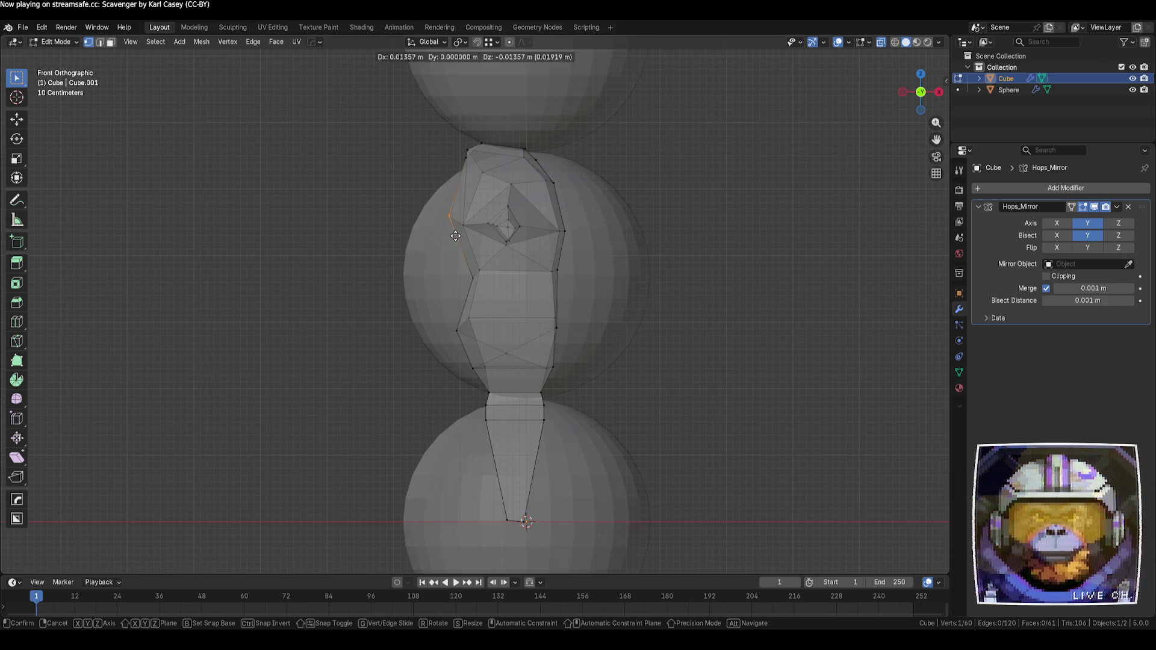
click(463, 237)
- Tighten the left waist vertex and the lower torso vertices on both sides
click(457, 330)
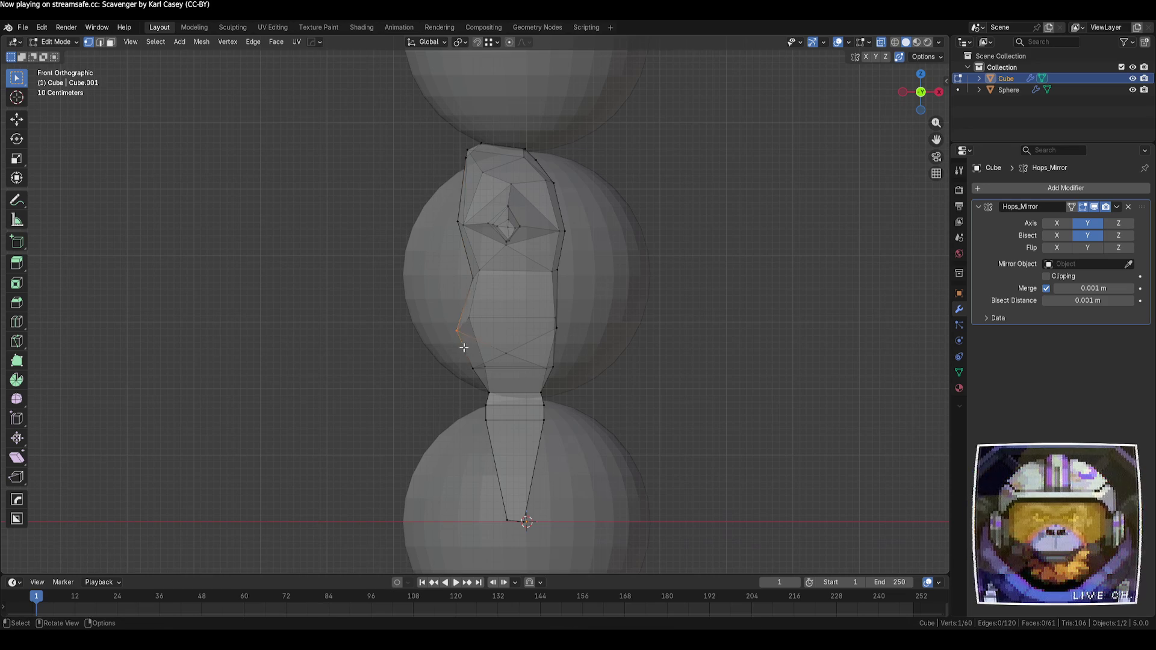
key(g)
click(468, 335)
click(473, 368)
key(g)
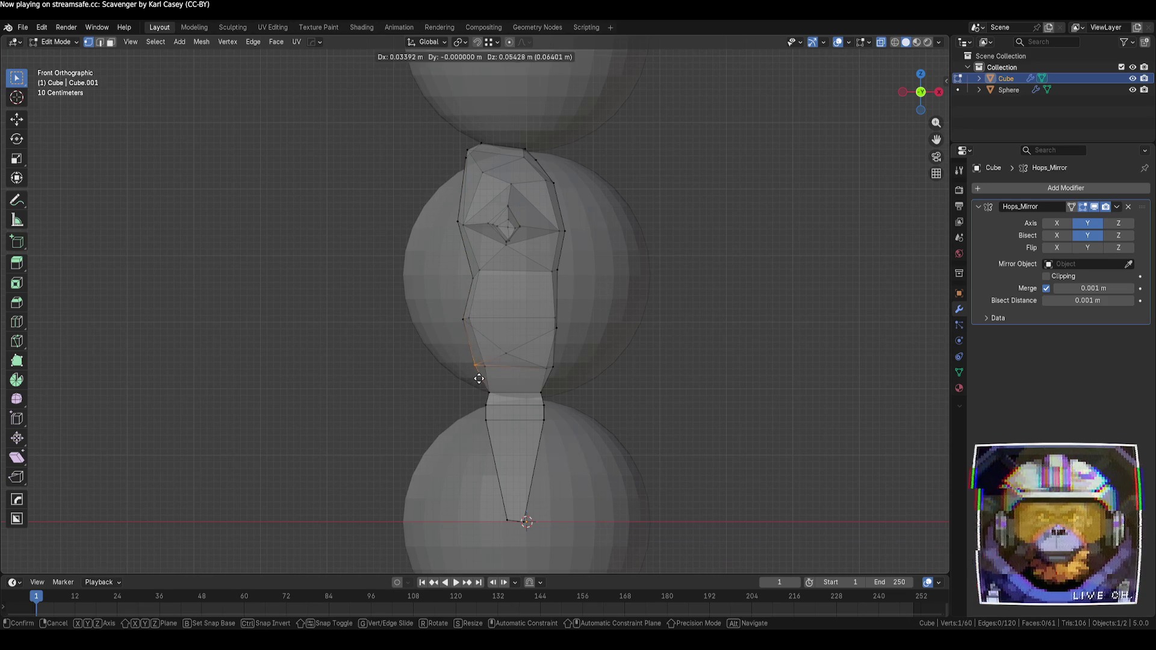
click(482, 377)
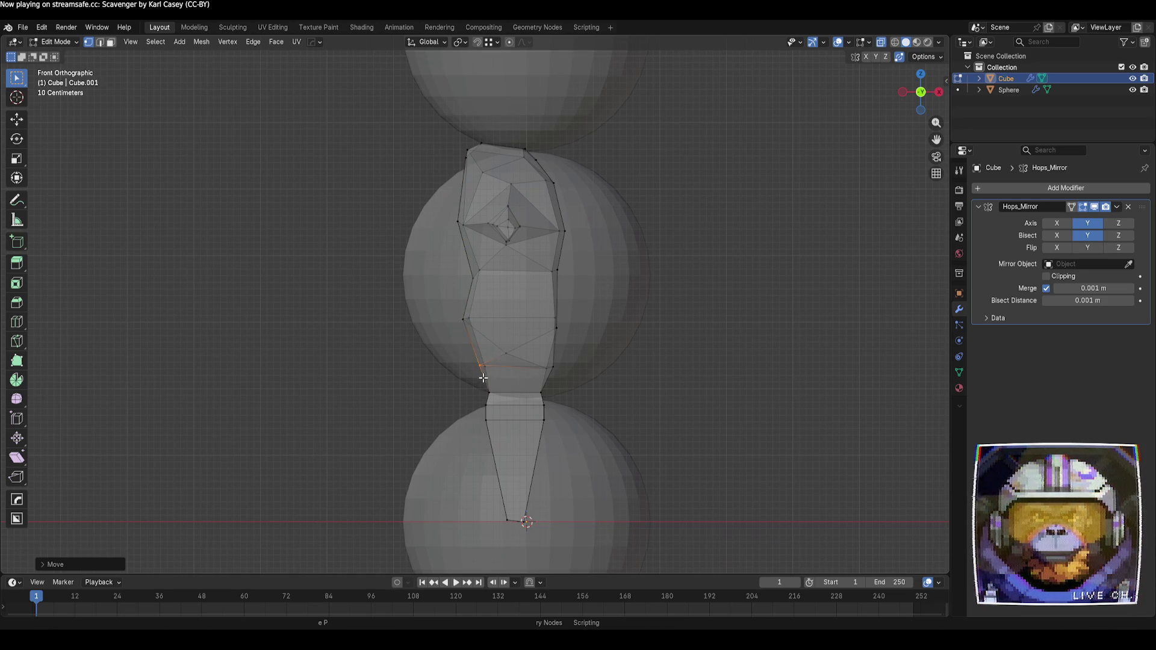
click(553, 367)
key(g)
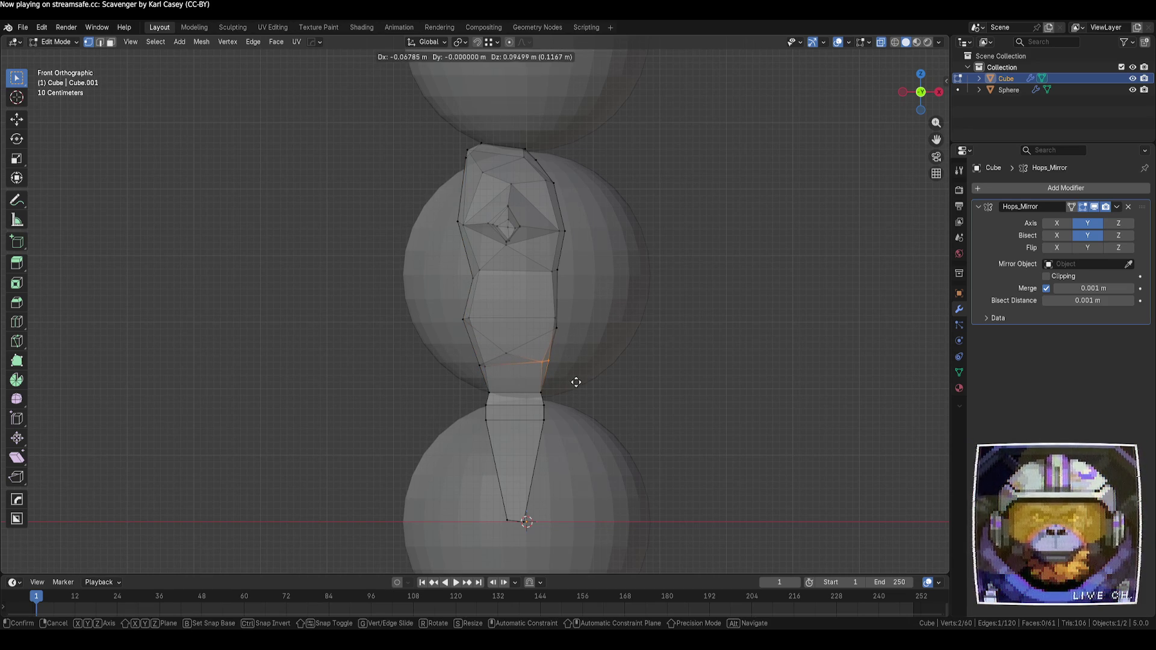
click(576, 382)
click(484, 365)
key(g)
click(569, 319)
- Pull both waist vertices and the left mid-torso vertex inward
click(556, 327)
key(g)
click(464, 320)
key(g)
click(493, 337)
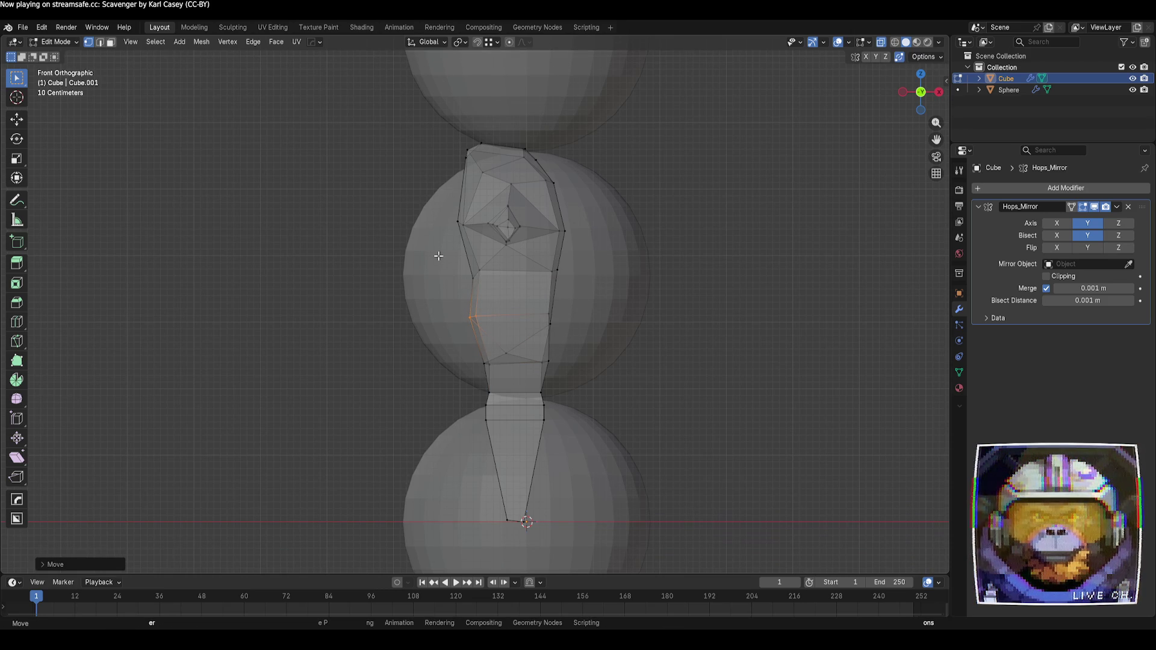
click(474, 277)
key(g)
click(500, 290)
- Move the right chest and upper-chest vertices left and the left upper-torso vertex right
click(557, 269)
key(g)
click(605, 216)
click(569, 234)
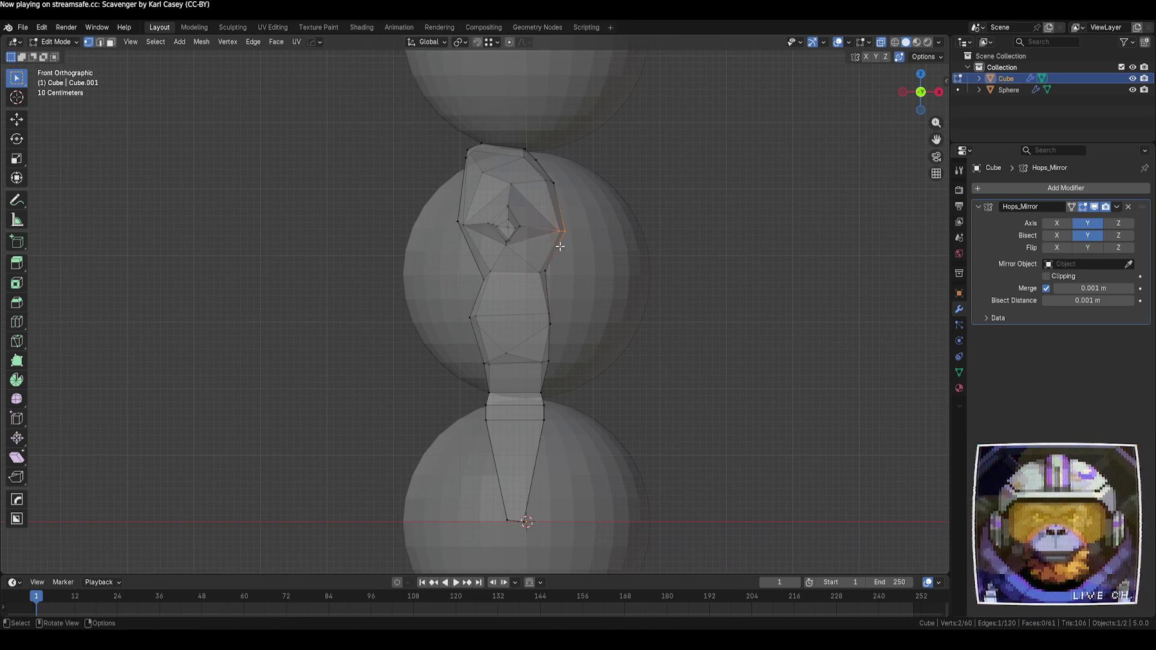
key(g)
click(563, 226)
click(460, 222)
key(g)
click(469, 240)
- Shift the top-left torso vertices right, then turn X-ray back off
drag(441, 122, 506, 190)
key(g)
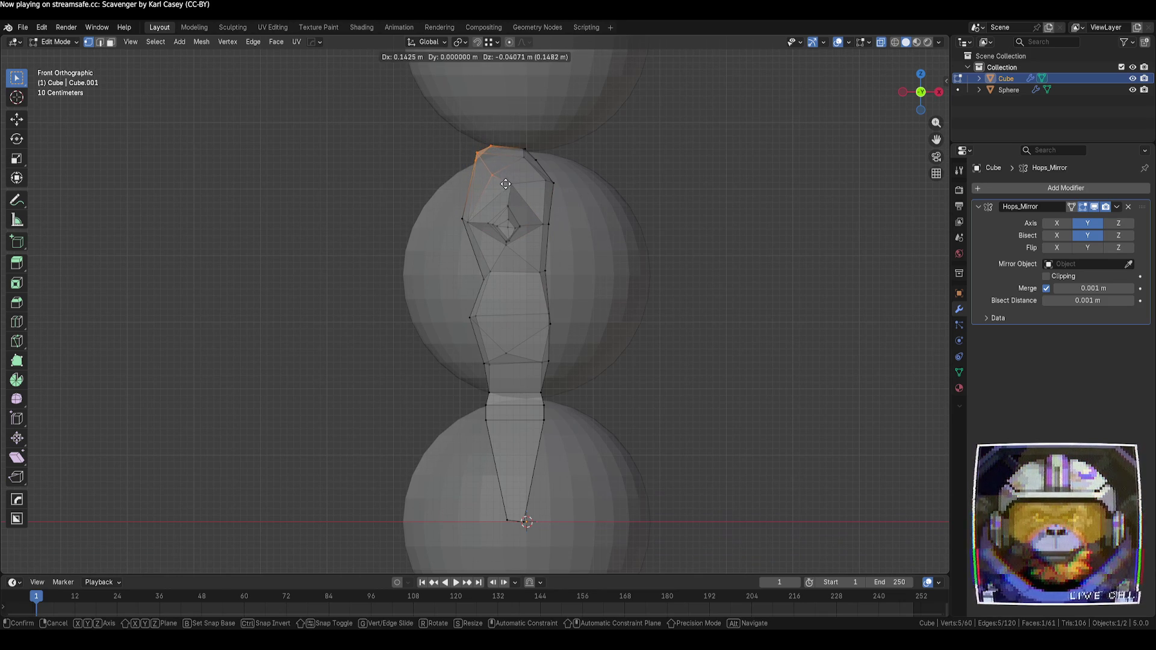
click(506, 181)
key(alt+a)
mouse_move(506, 182)
middle_down()
mouse_move(720, 286)
mouse_move(647, 314)
middle_up()
key(alt+z)
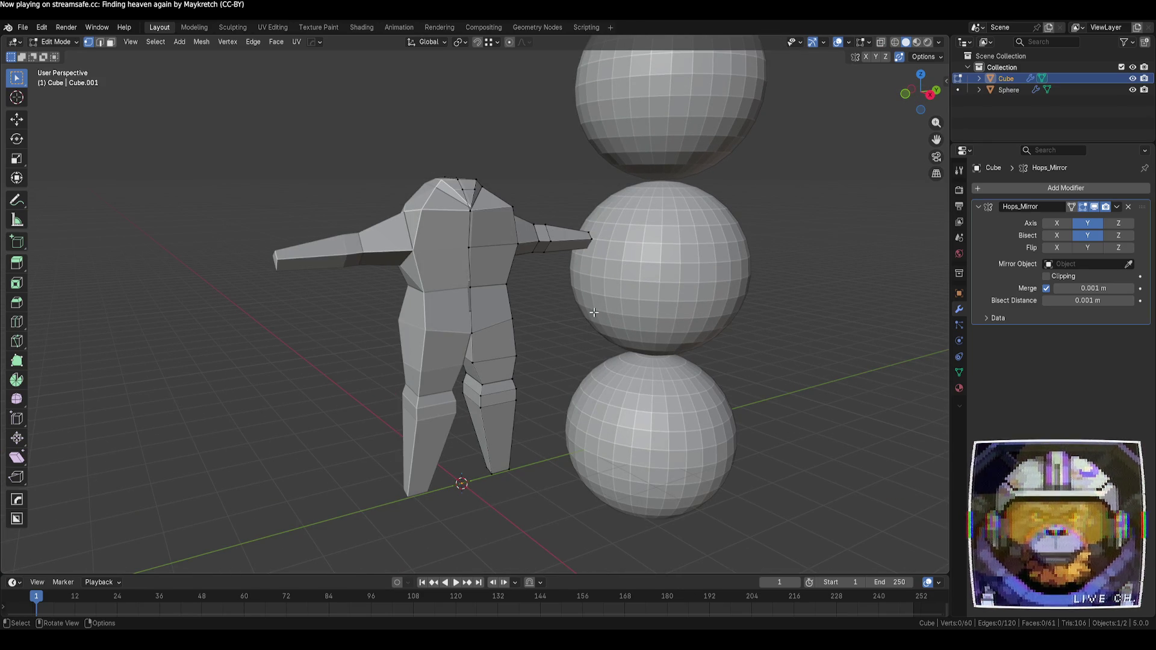
- Reposition a top vertex and slide a neighbouring vertex along its edge
middle_drag(592, 306, 601, 377)
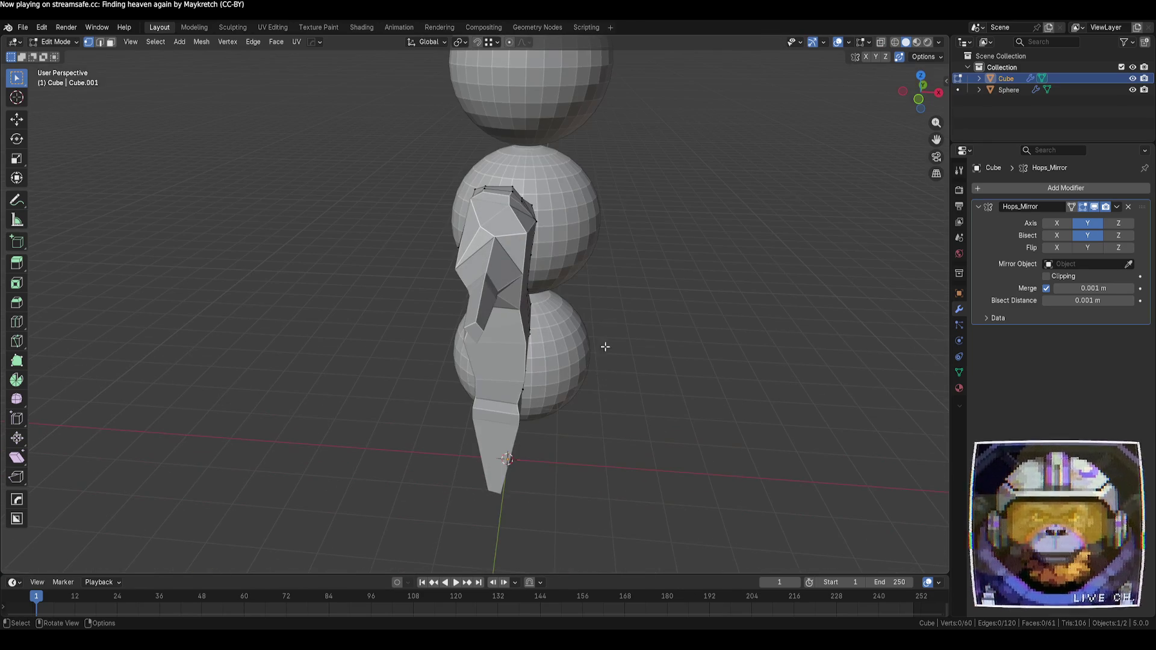
mouse_move(655, 304)
middle_down()
mouse_move(550, 292)
mouse_move(469, 321)
mouse_move(549, 327)
mouse_move(534, 328)
mouse_move(490, 268)
mouse_move(450, 253)
mouse_move(464, 265)
middle_up()
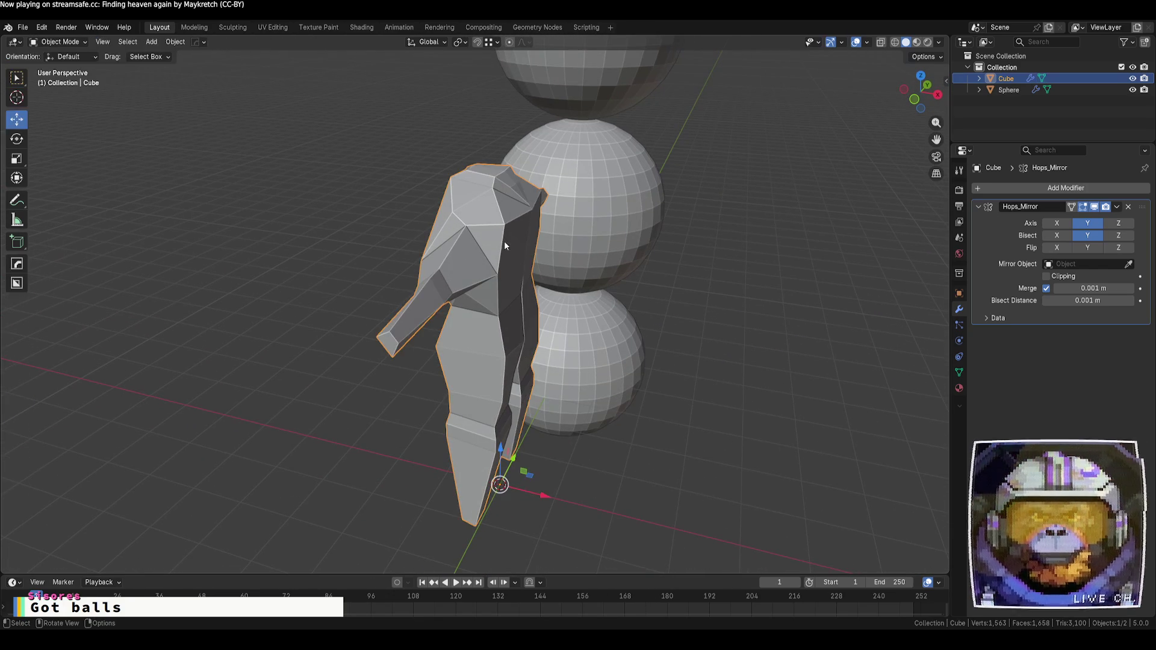
mouse_move(537, 240)
middle_down()
mouse_move(456, 173)
mouse_move(459, 192)
mouse_move(403, 215)
mouse_move(421, 232)
middle_up()
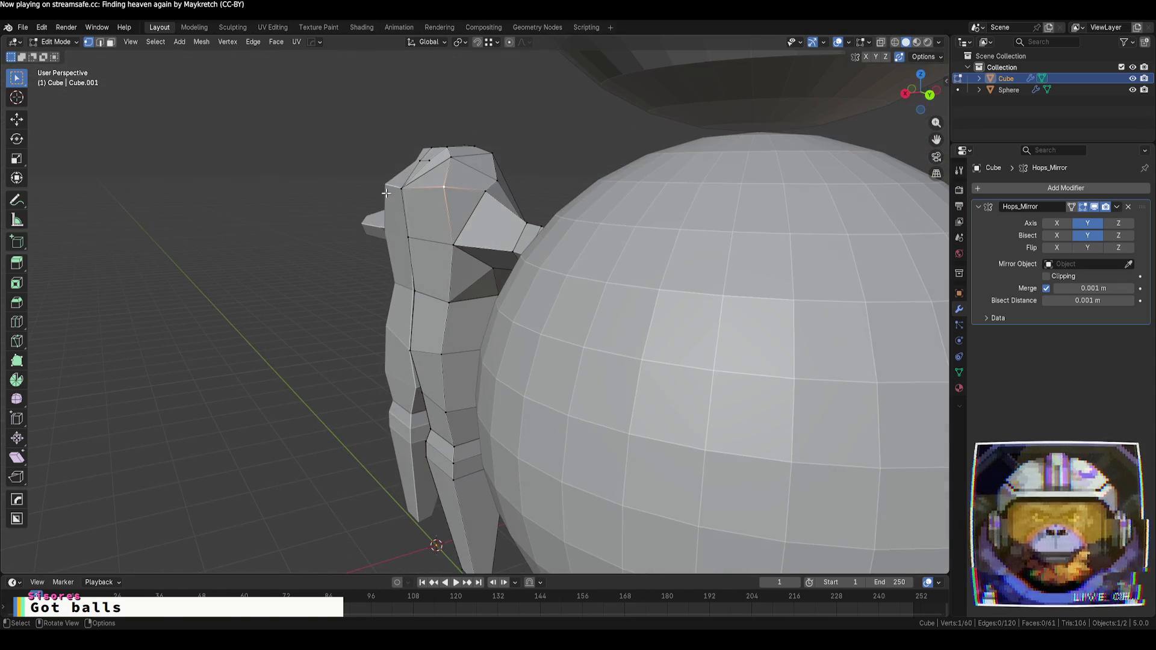
key(g)
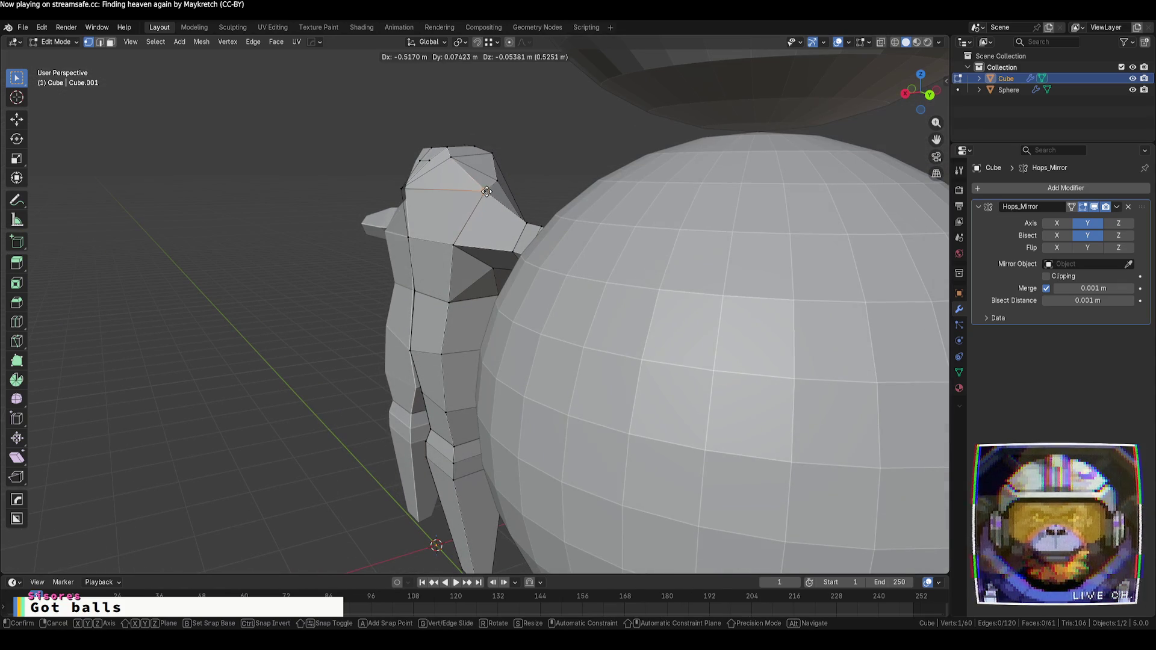
click(485, 191)
mouse_move(484, 191)
middle_down()
mouse_move(356, 222)
mouse_move(353, 239)
mouse_move(338, 219)
mouse_move(379, 229)
middle_up()
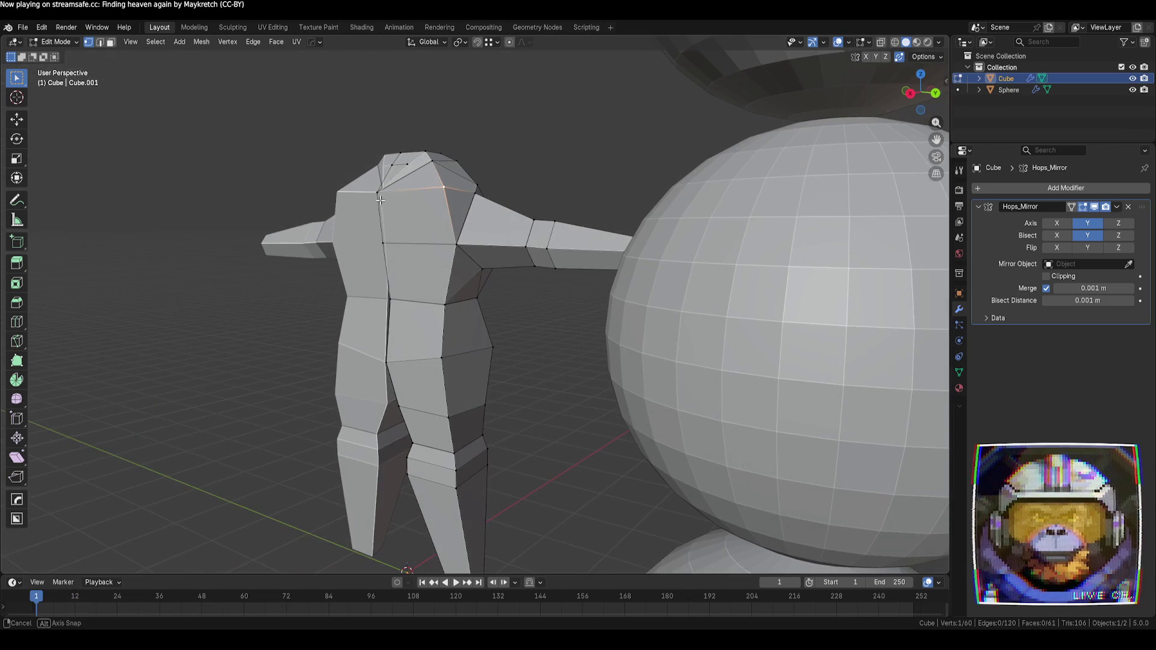
key(Tab)
key(Tab)
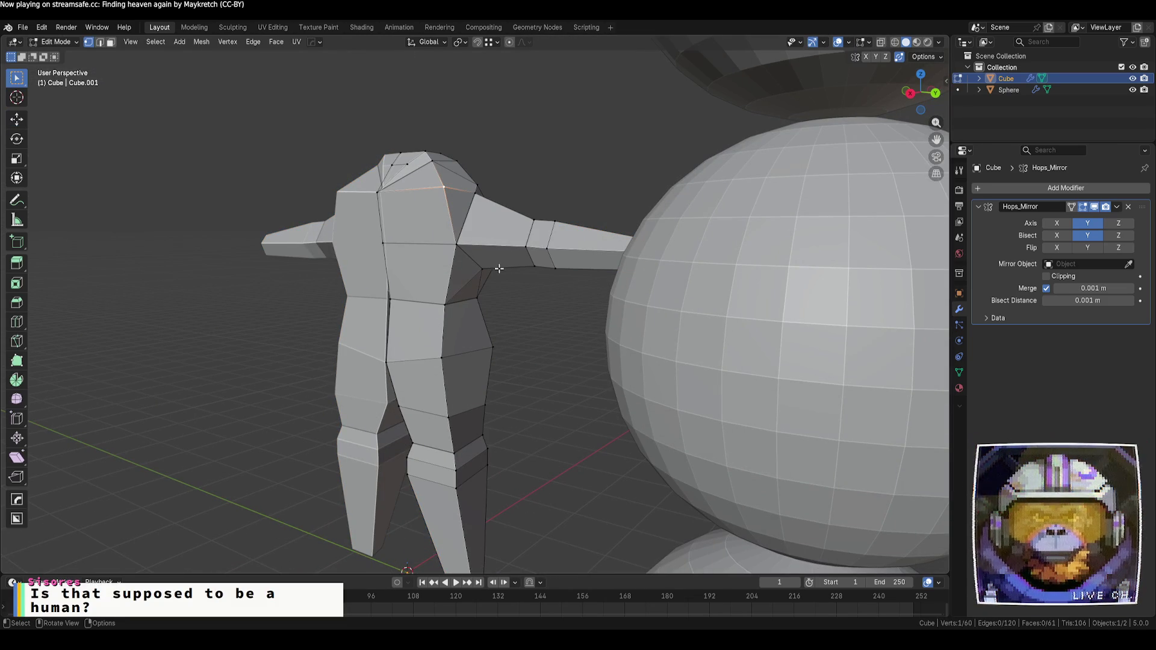
key(g)
key(g)
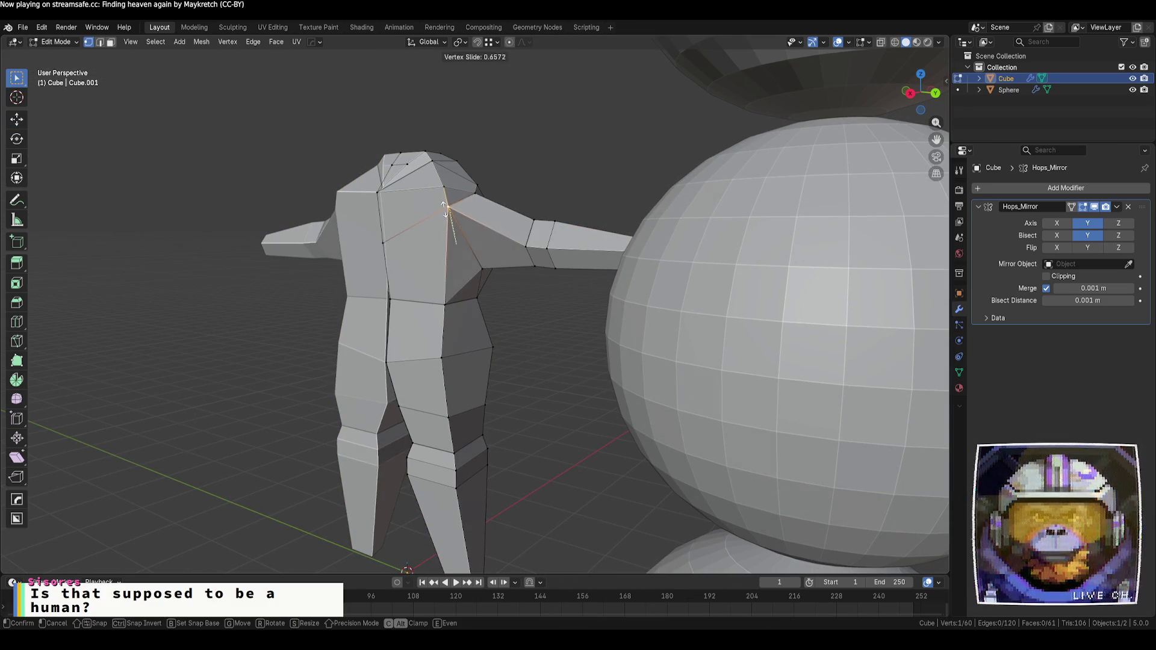
click(515, 192)
- Raise a shoulder vertex with the Move gizmo and pull the opposite one up and inward
mouse_move(515, 192)
middle_down()
mouse_move(494, 184)
mouse_move(527, 177)
middle_up()
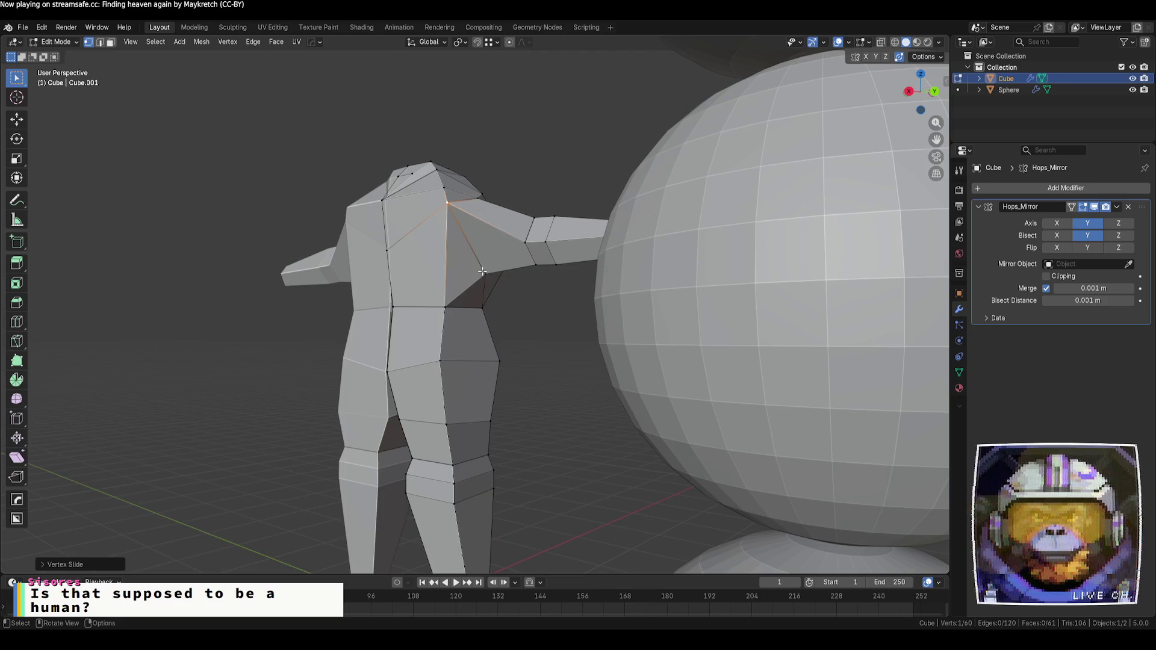
key(g)
right_click(481, 238)
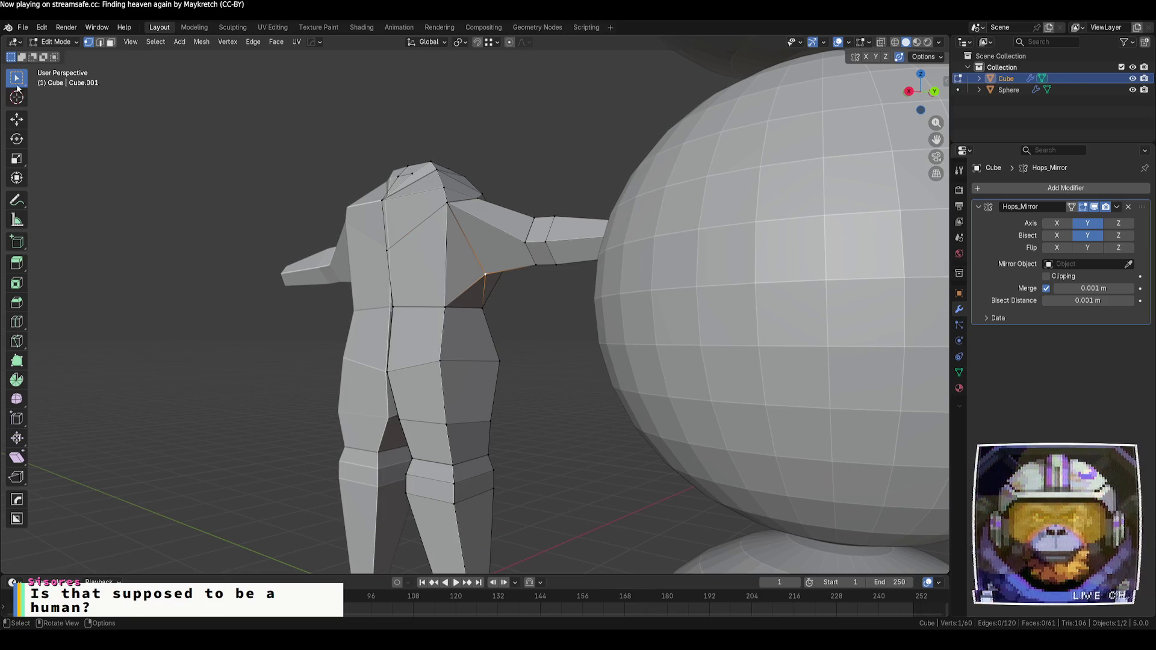
click(16, 119)
drag(485, 259, 486, 241)
click(560, 195)
middle_drag(560, 196, 497, 257)
click(493, 260)
mouse_move(492, 260)
mouse_down()
mouse_move(468, 256)
mouse_move(480, 240)
mouse_move(566, 229)
mouse_up()
- Push the next shoulder vertex along X and lift it vertically
click(574, 234)
click(640, 261)
mouse_move(640, 260)
middle_down()
mouse_move(544, 254)
mouse_move(689, 282)
middle_up()
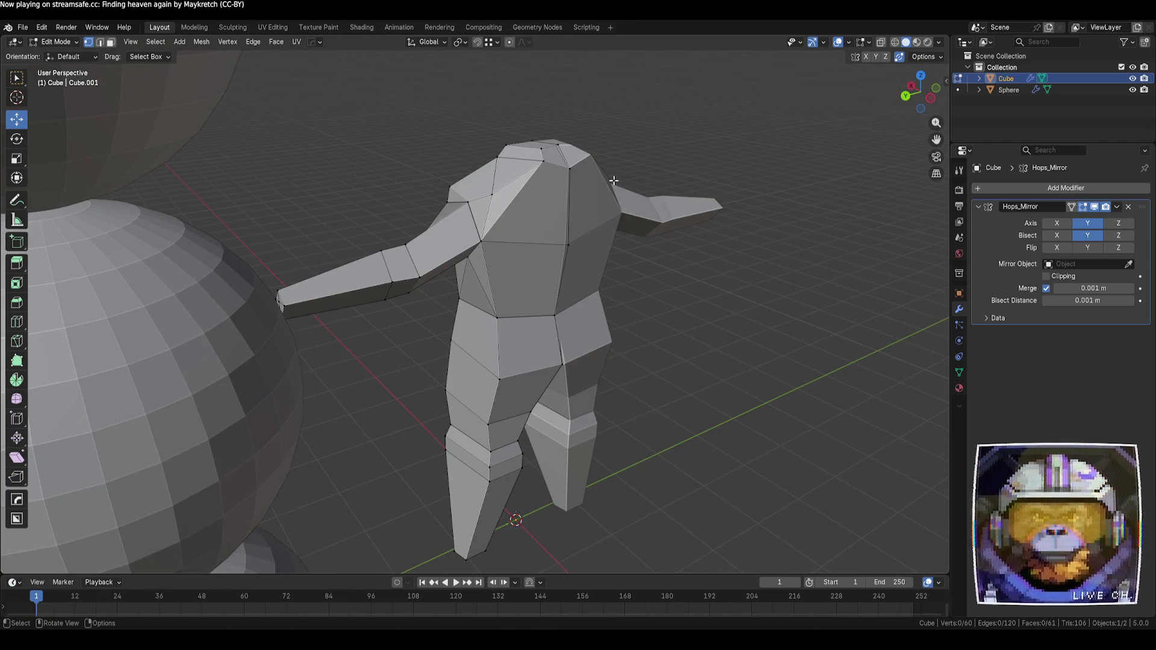
drag(492, 193, 495, 127)
mouse_move(495, 127)
middle_down()
mouse_move(373, 204)
mouse_move(467, 157)
middle_up()
drag(467, 158, 467, 145)
key(g)
key(y)
key(Escape)
- Pull the armpit vertex inward along Y to narrow the chest
middle_drag(692, 261, 589, 245)
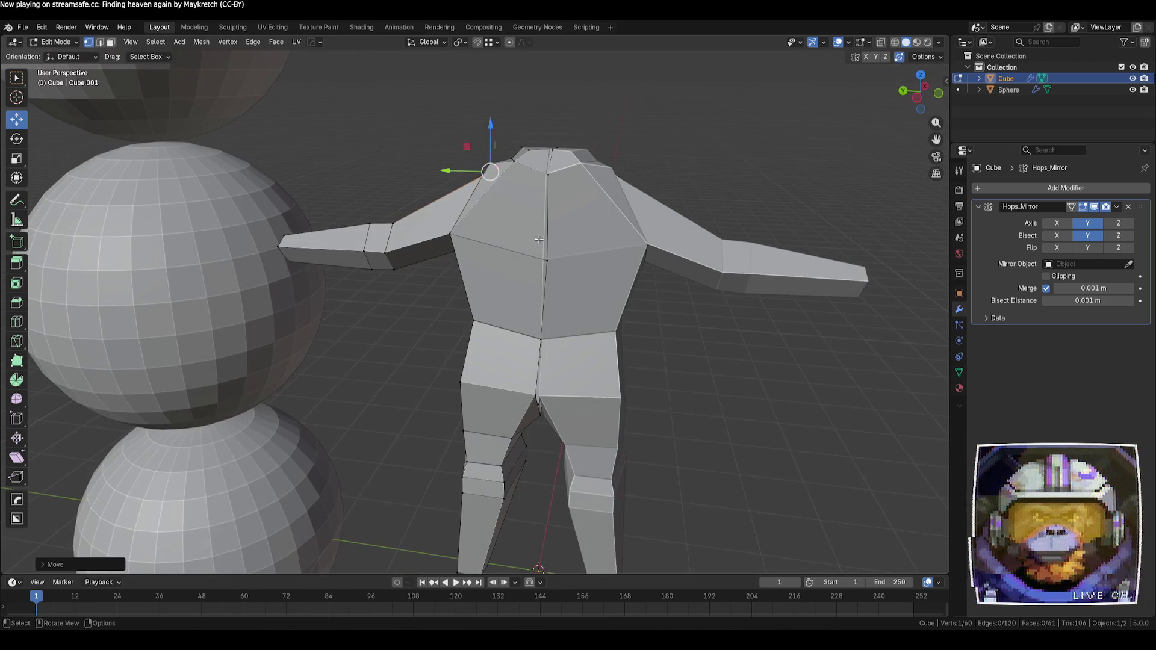
click(451, 233)
key(g)
key(y)
click(408, 310)
middle_drag(409, 310, 460, 242)
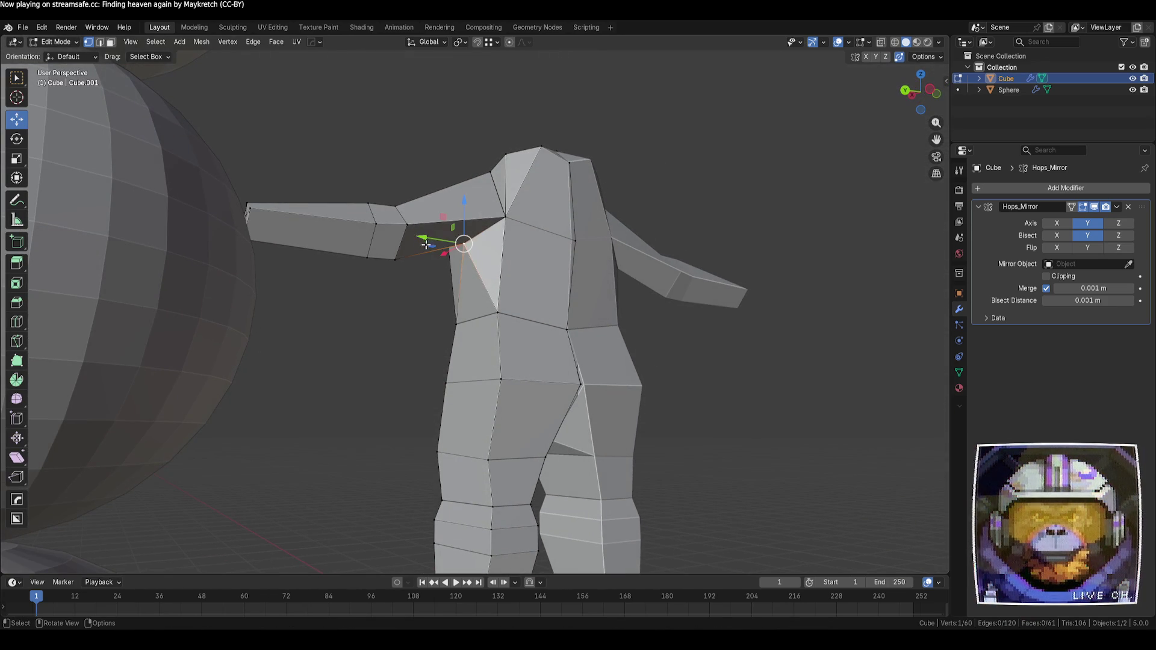
key(g)
key(y)
key(Escape)
- Adjust a vertex using a Shift+Z plane lock and slide another up toward the shoulder
mouse_move(676, 331)
middle_down()
mouse_move(640, 356)
mouse_move(638, 384)
mouse_move(666, 434)
mouse_move(777, 397)
mouse_move(602, 350)
mouse_move(514, 226)
middle_up()
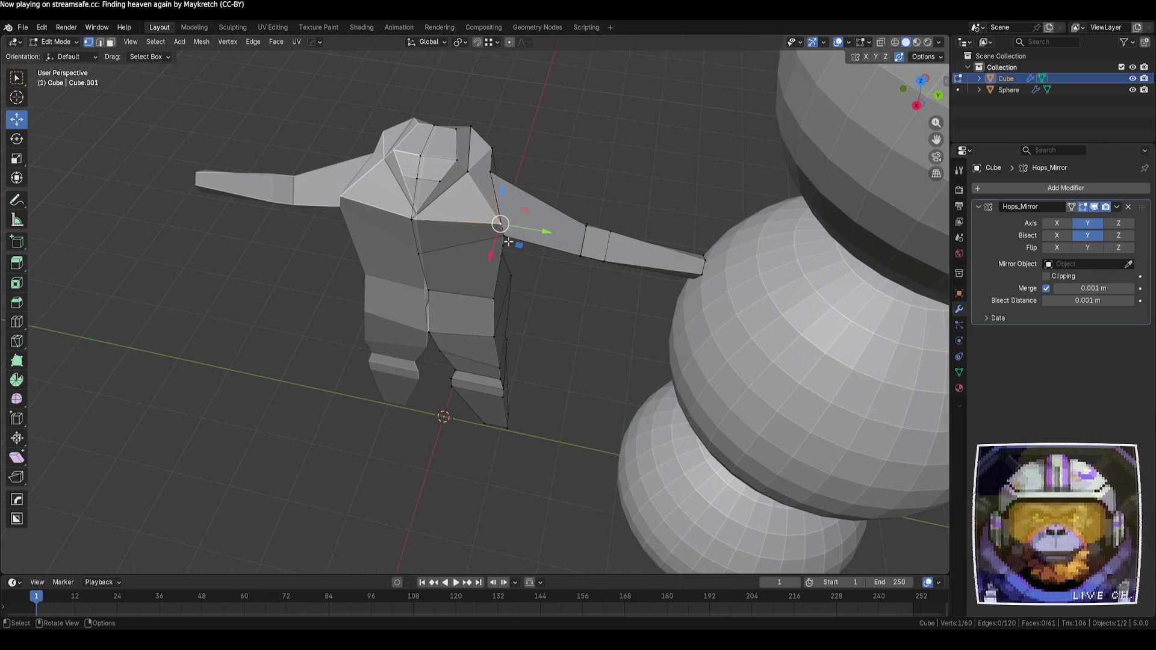
key(g)
key(shift+z)
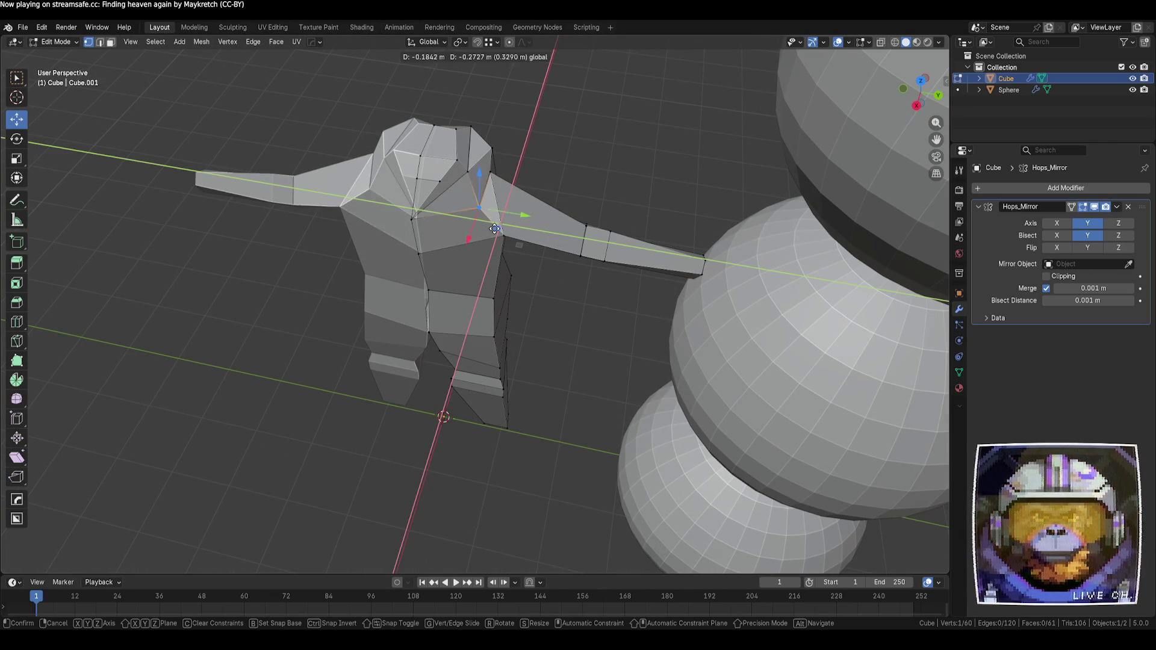
key(shift+z)
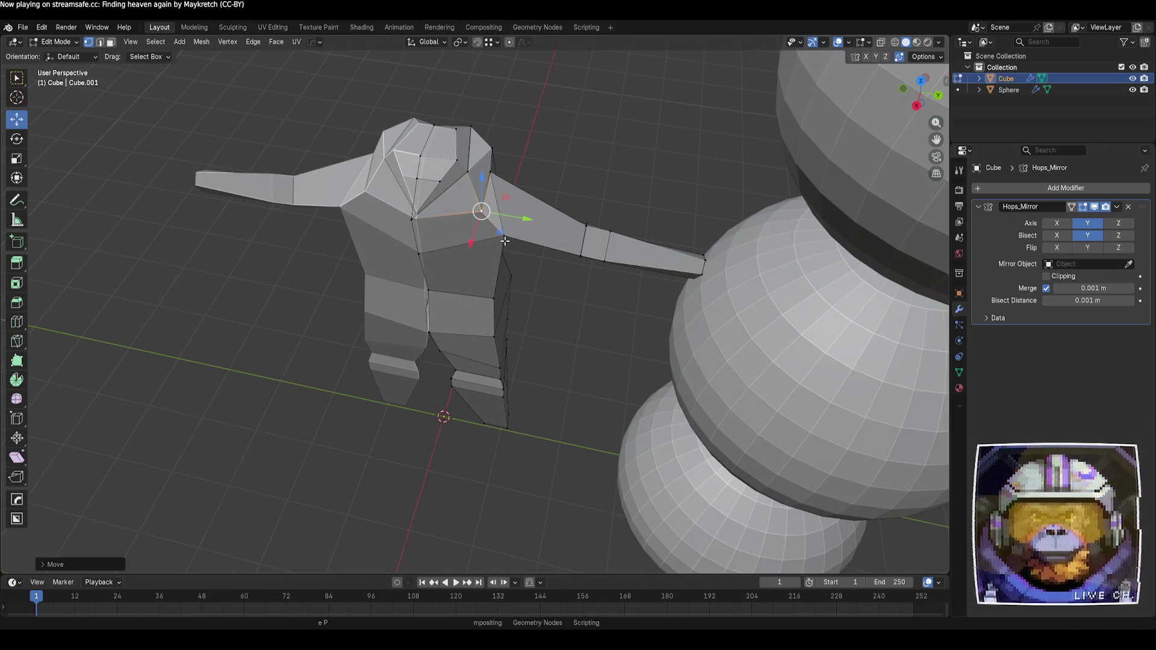
click(579, 192)
mouse_move(579, 193)
middle_down()
mouse_move(596, 206)
mouse_move(547, 186)
mouse_move(456, 230)
middle_up()
key(g)
key(g)
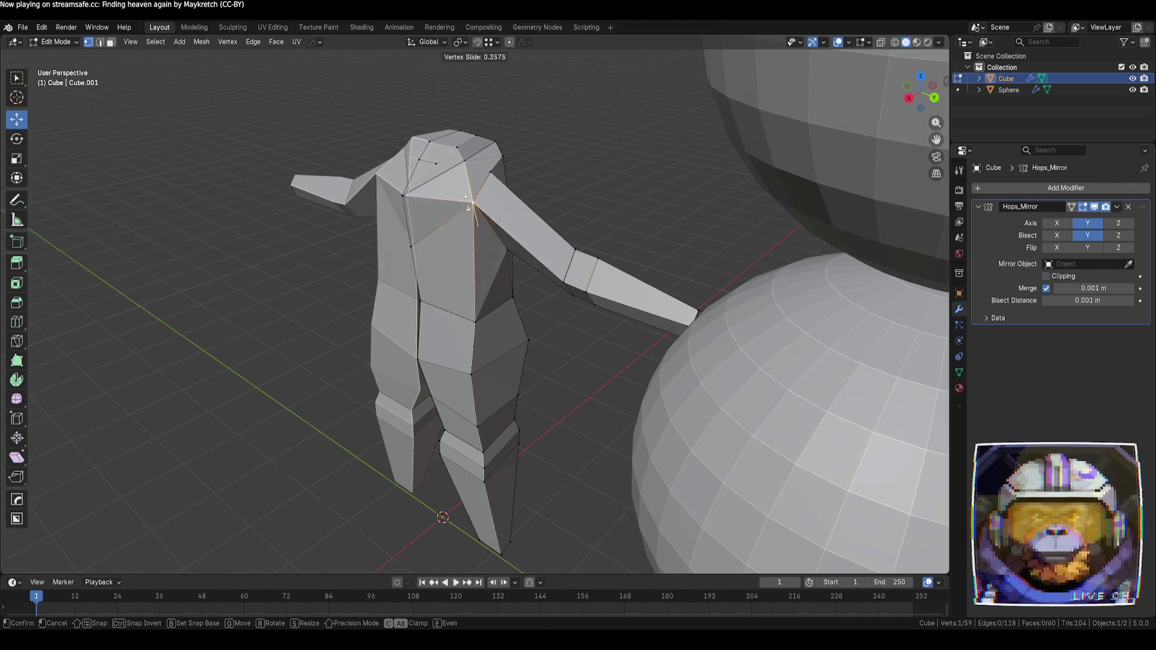
click(465, 191)
- Orbit around the figure to review the reshaped shoulders and collar
mouse_move(573, 193)
middle_down()
mouse_move(619, 134)
mouse_move(594, 165)
mouse_move(585, 119)
mouse_move(542, 151)
mouse_move(602, 181)
mouse_move(644, 227)
mouse_move(656, 217)
middle_up()
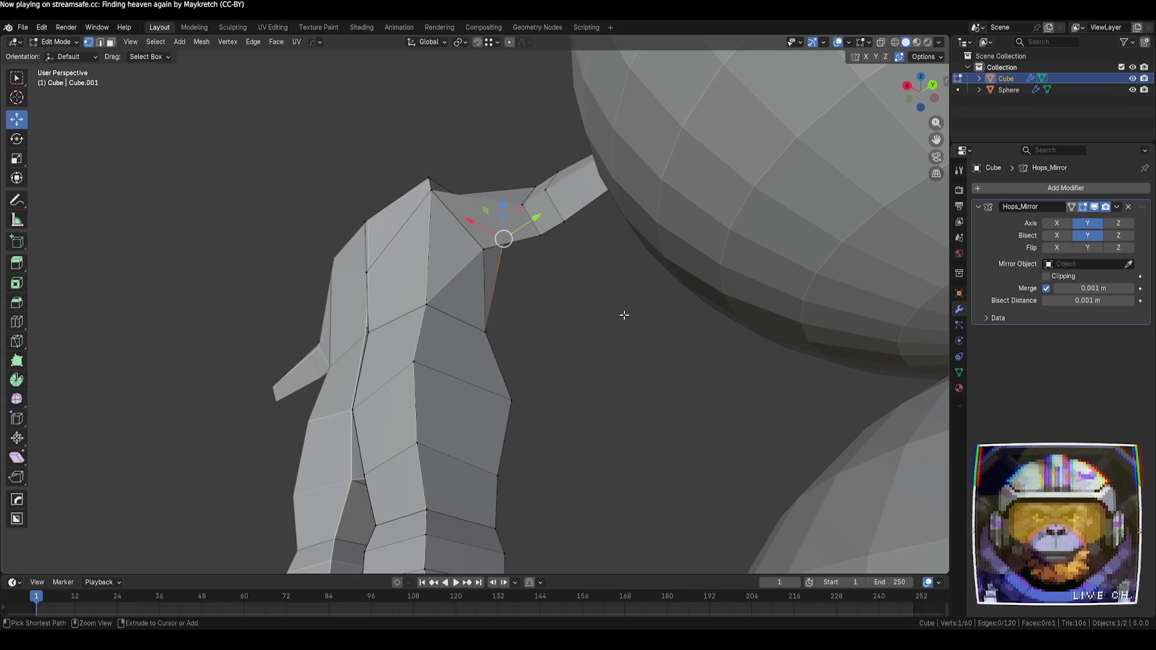
middle_drag(615, 304, 597, 386)
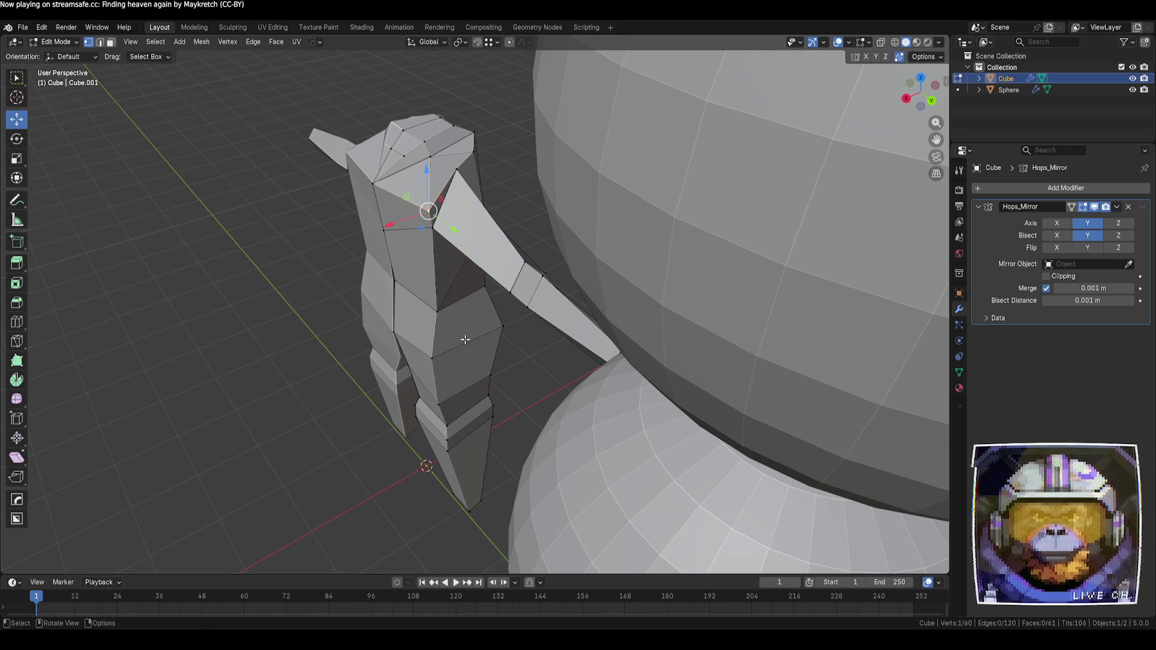
click(298, 324)
middle_drag(299, 324, 433, 309)
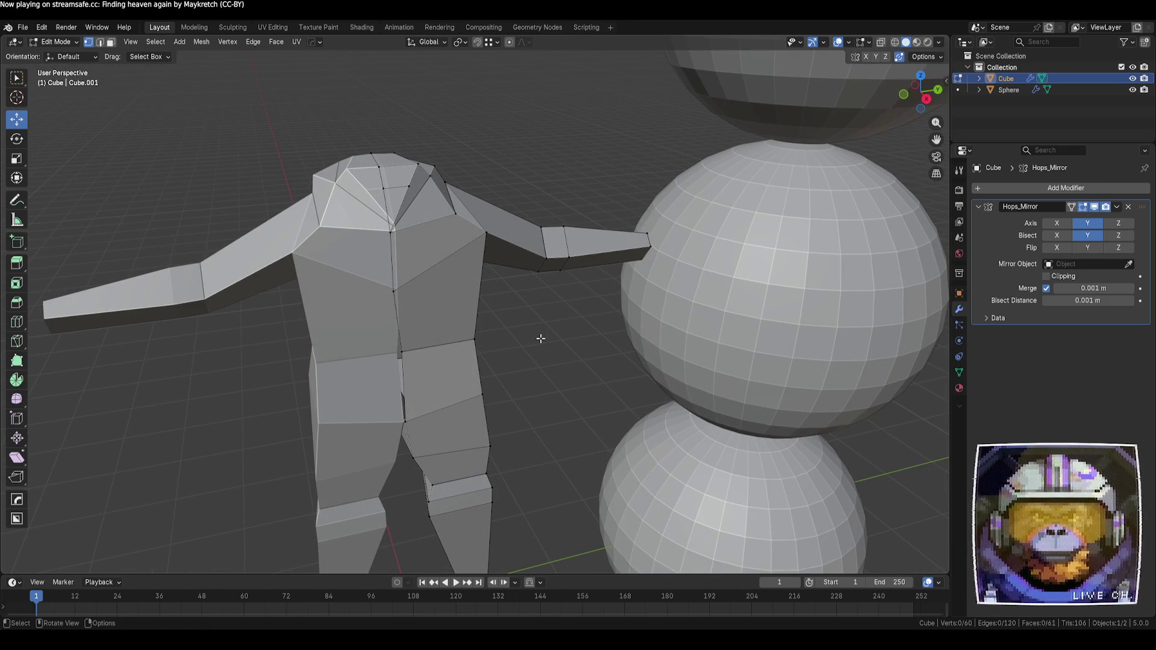
mouse_move(540, 339)
middle_down()
mouse_move(480, 320)
mouse_move(730, 331)
mouse_move(697, 305)
mouse_move(528, 353)
mouse_move(505, 373)
mouse_move(511, 384)
mouse_move(516, 363)
mouse_move(435, 318)
mouse_move(487, 370)
mouse_move(598, 281)
mouse_move(480, 426)
mouse_move(487, 405)
mouse_move(467, 343)
mouse_move(593, 324)
middle_up()
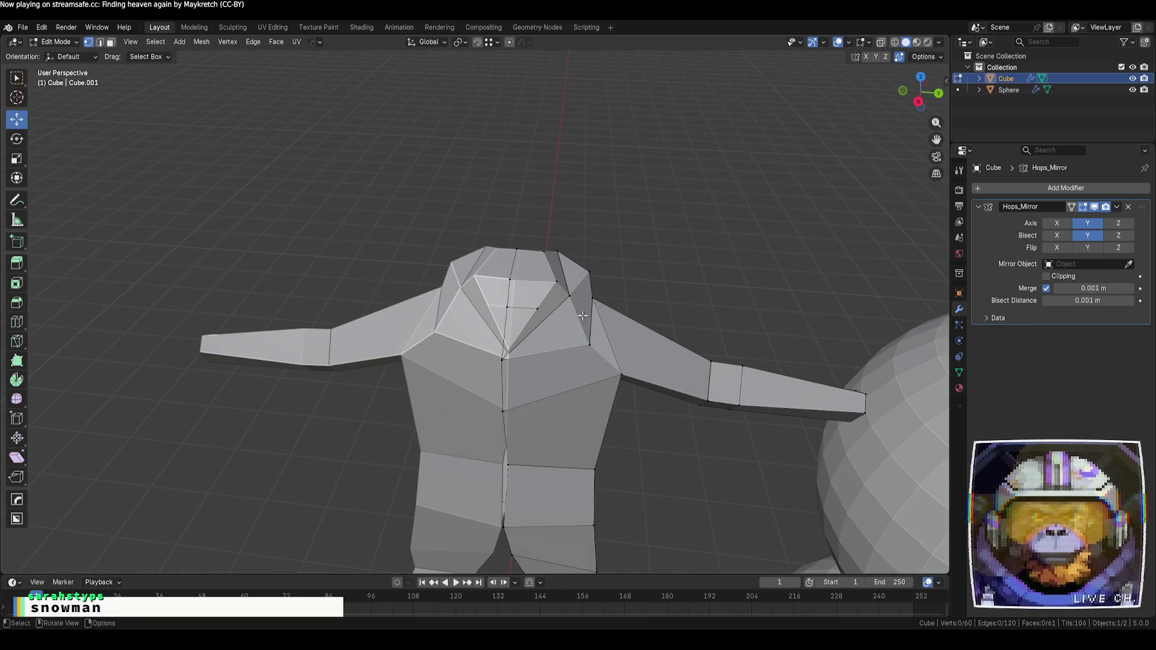
- Shift the collar and neck vertices along Y to notch the neckline
scroll(569, 292, up, 2)
mouse_move(643, 274)
mouse_down()
mouse_move(613, 289)
mouse_move(620, 295)
mouse_up()
mouse_move(620, 295)
middle_down()
mouse_move(650, 300)
mouse_move(610, 303)
middle_up()
drag(610, 302, 580, 306)
middle_drag(581, 306, 531, 267)
- Add the remaining top-of-torso faces to the selection
middle_drag(538, 322, 518, 363)
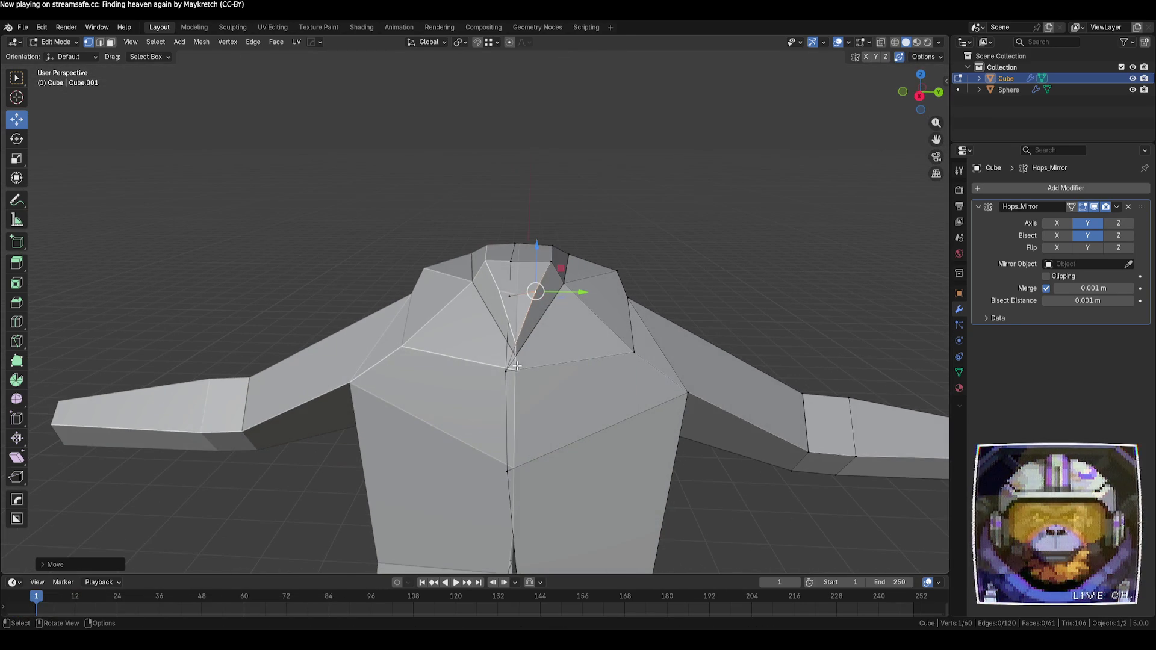
mouse_move(588, 373)
middle_down()
mouse_move(549, 392)
mouse_move(608, 374)
mouse_move(580, 369)
mouse_move(627, 408)
mouse_move(614, 351)
middle_up()
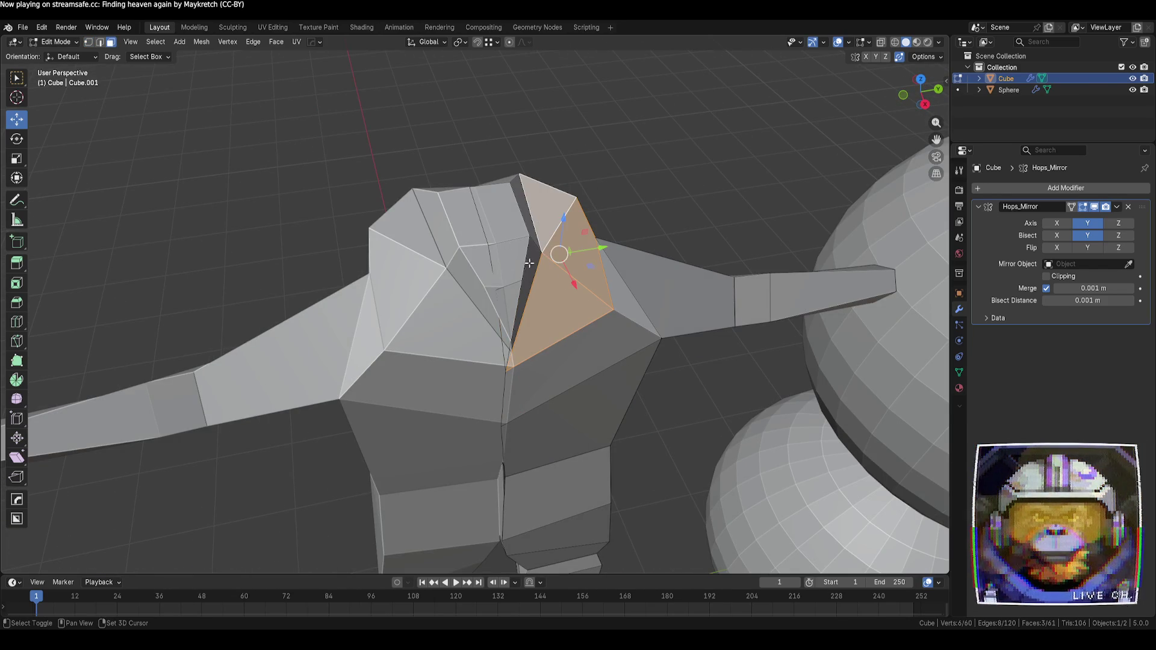
shift+click(526, 222)
mouse_move(526, 222)
middle_down()
mouse_move(418, 248)
mouse_move(606, 270)
middle_up()
- Delete the selected faces capping the top of the torso
key(x)
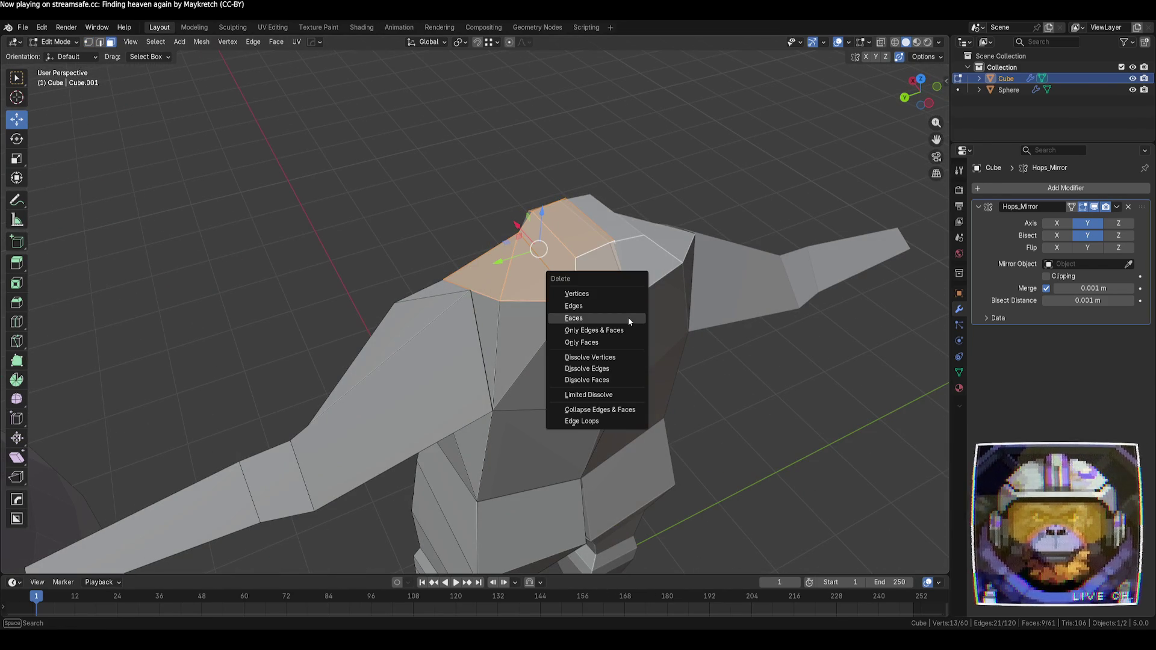
click(627, 317)
mouse_move(356, 253)
middle_down()
mouse_move(375, 282)
mouse_move(421, 265)
mouse_move(514, 268)
mouse_move(442, 227)
mouse_move(444, 242)
mouse_move(476, 227)
middle_up()
- Reposition a torso vertex upward and along the X and Y axes
drag(523, 289, 523, 253)
mouse_move(692, 325)
middle_down()
mouse_move(668, 317)
mouse_move(679, 317)
middle_up()
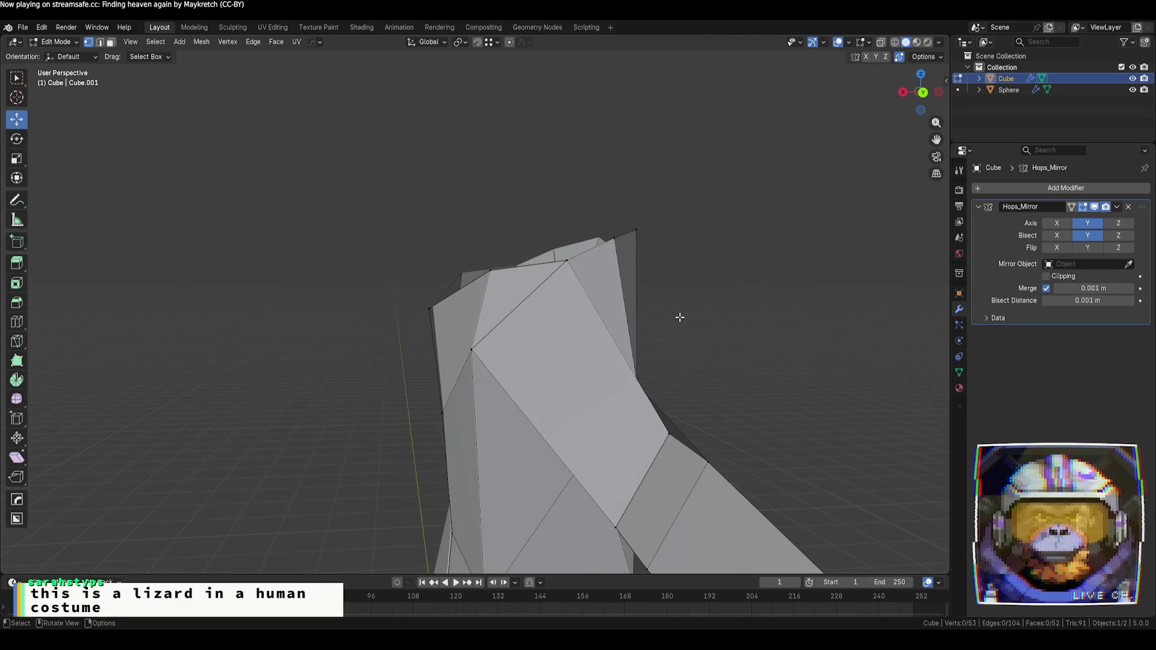
drag(432, 351, 449, 344)
middle_drag(669, 338, 626, 351)
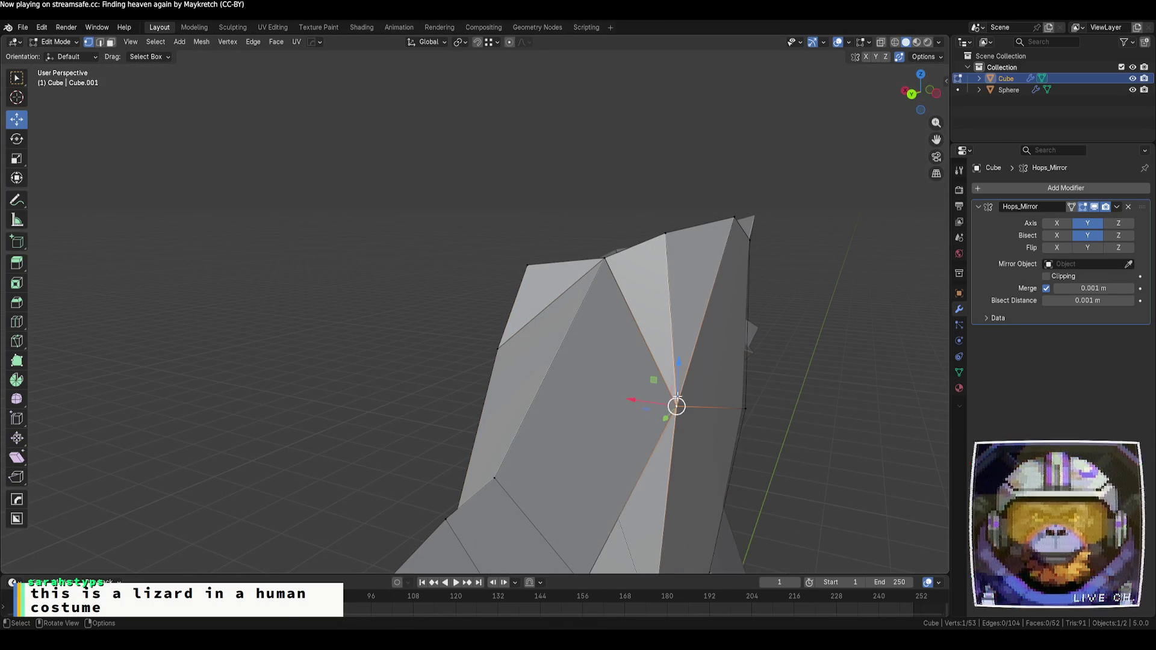
drag(678, 359, 679, 354)
mouse_move(678, 354)
middle_down()
mouse_move(444, 342)
mouse_move(476, 354)
middle_up()
drag(511, 349, 517, 348)
mouse_move(516, 348)
middle_down()
mouse_move(699, 426)
mouse_move(685, 430)
middle_up()
- Slide the chest vertex along its edge, merging it into its neighbour
scroll(612, 360, down, 2)
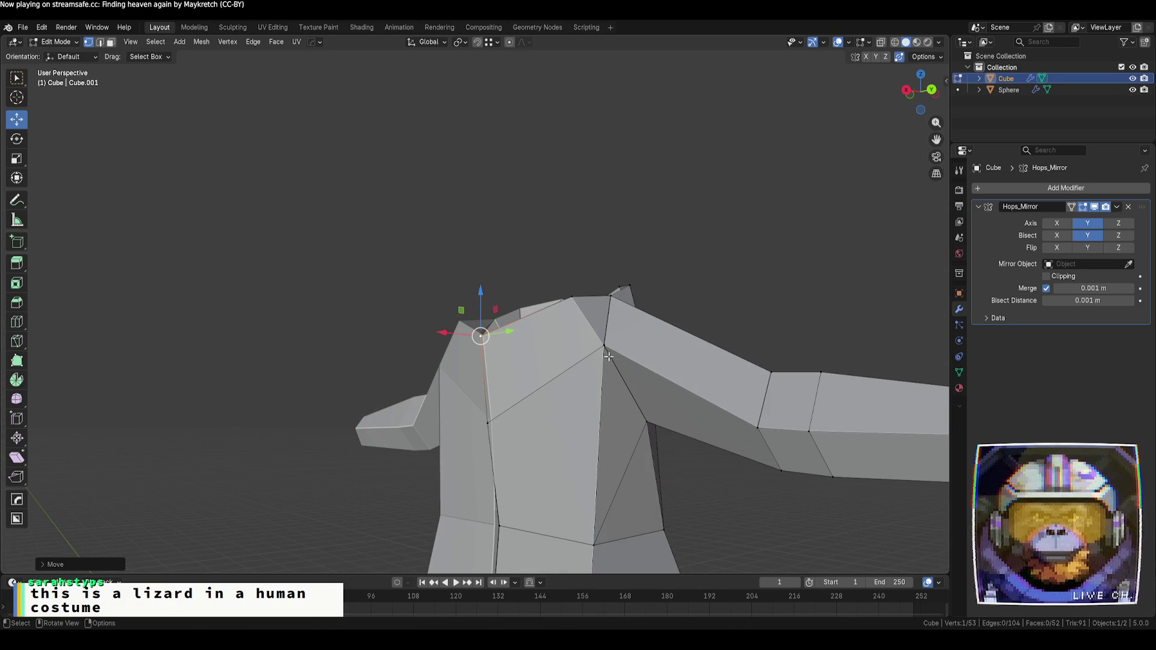
key(g)
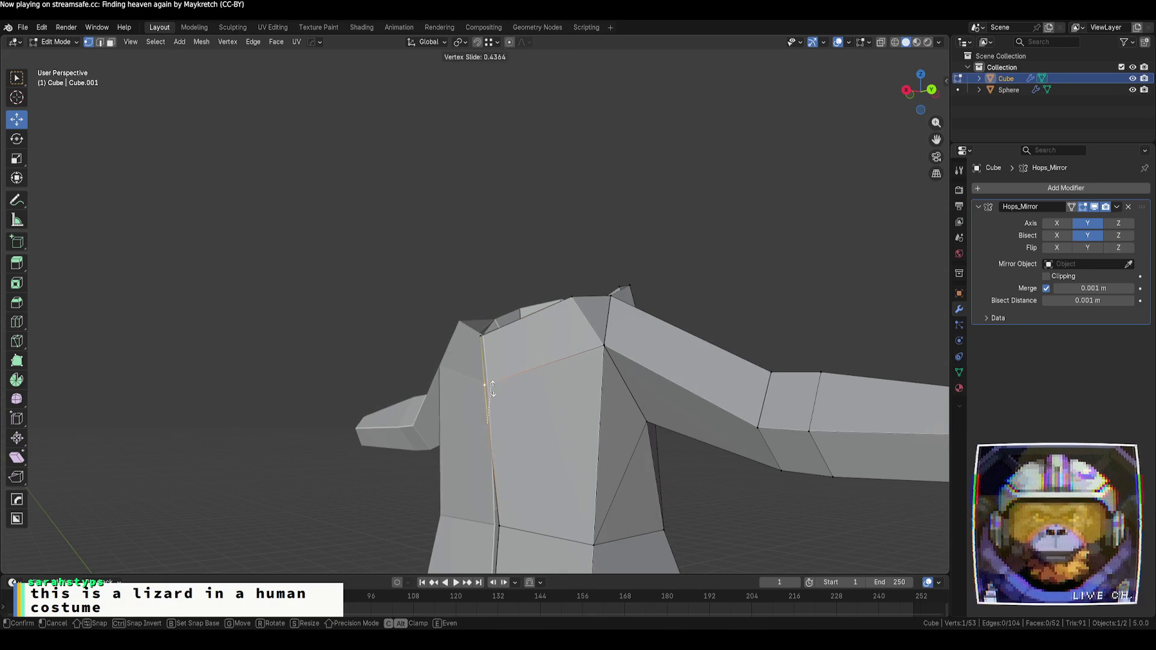
scroll(707, 282, down, 5)
mouse_move(707, 281)
middle_down()
mouse_move(421, 428)
mouse_move(594, 459)
mouse_move(741, 468)
middle_up()
scroll(499, 397, up, 5)
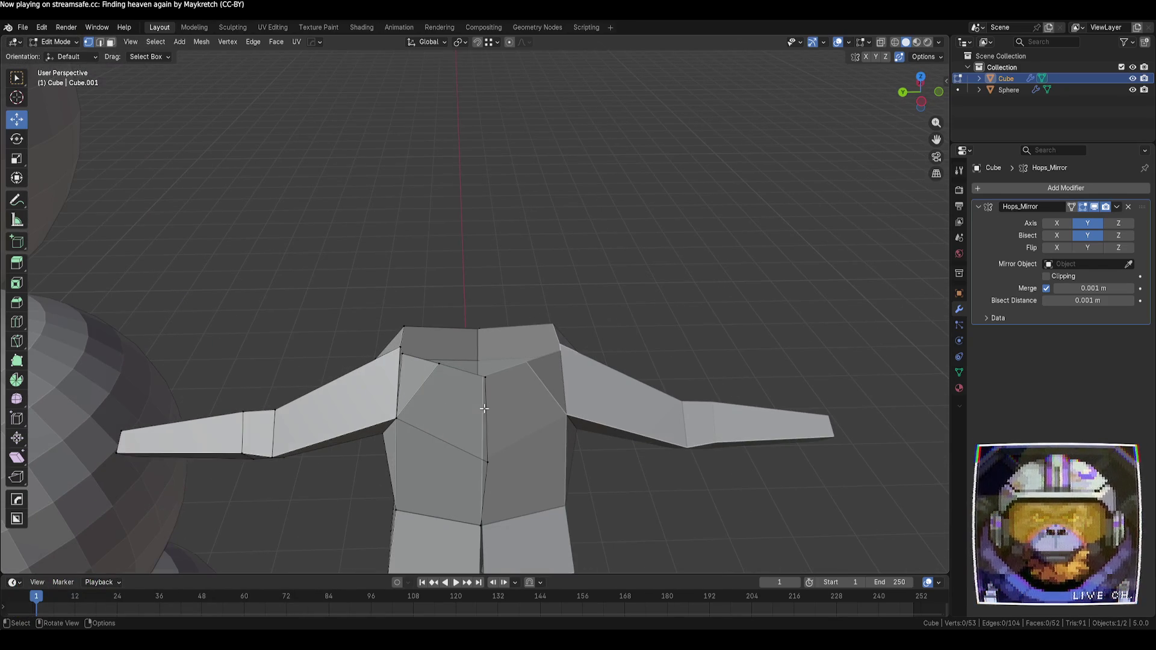
click(485, 378)
- Lower a torso vertex and merge it into a neighbouring vertex
mouse_move(656, 479)
middle_down()
mouse_move(614, 478)
mouse_move(601, 444)
mouse_move(631, 466)
mouse_move(627, 507)
middle_up()
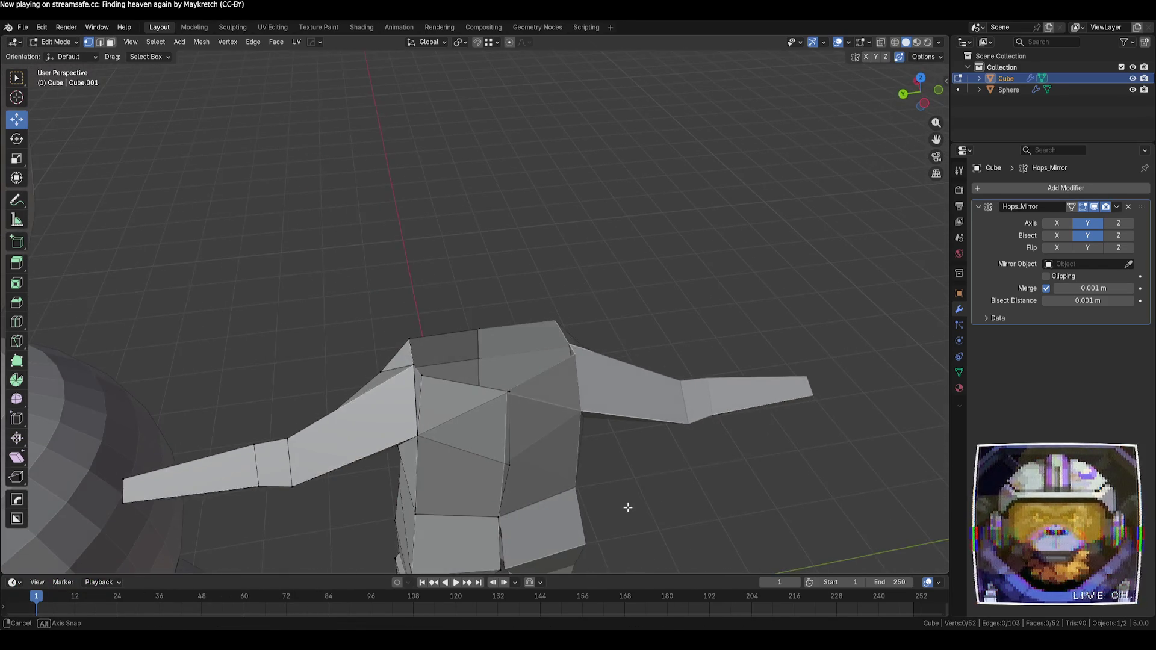
mouse_move(492, 429)
middle_down()
mouse_move(341, 441)
mouse_move(417, 295)
middle_up()
drag(410, 231, 396, 238)
mouse_move(395, 239)
middle_down()
mouse_move(448, 236)
mouse_move(395, 196)
middle_up()
drag(395, 196, 399, 205)
middle_drag(400, 205, 374, 233)
drag(374, 234, 377, 236)
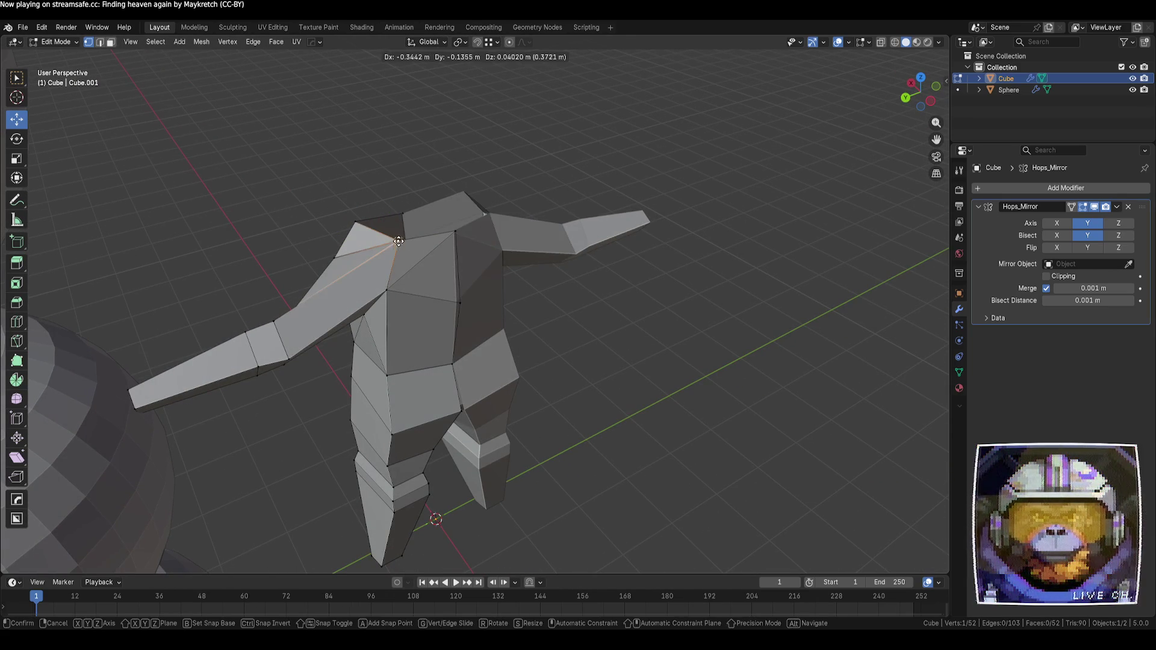
click(398, 240)
- Raise a vertex along the vertical axis on the front of the body
mouse_move(655, 353)
middle_down()
mouse_move(536, 354)
mouse_move(642, 321)
middle_up()
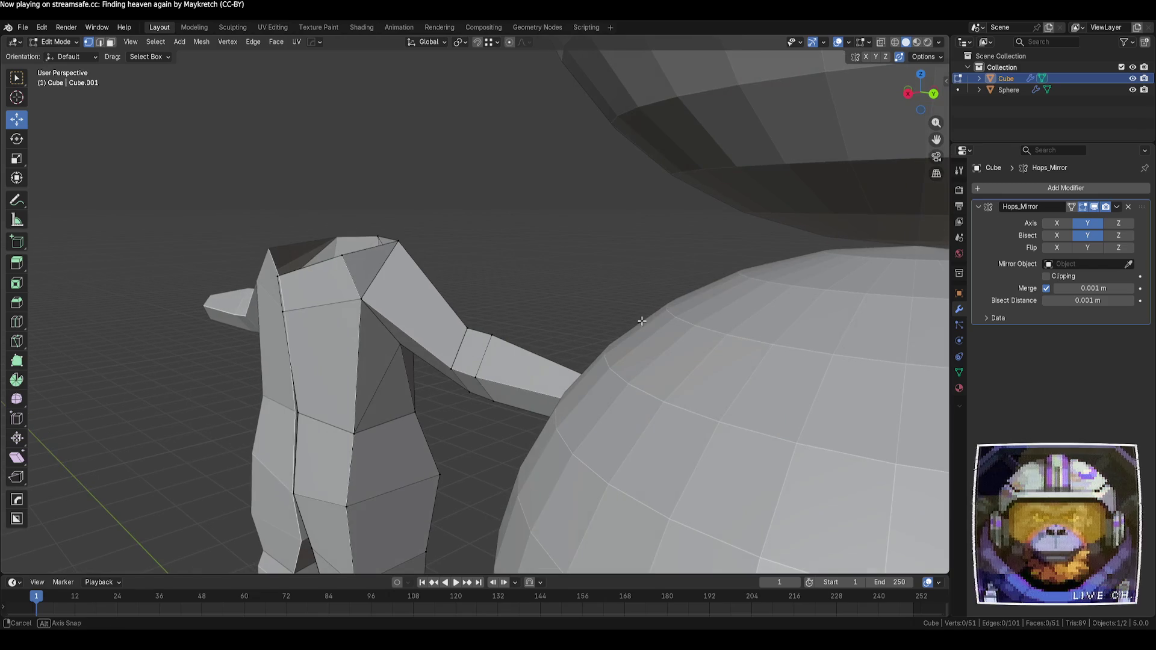
mouse_move(564, 279)
middle_down()
mouse_move(650, 292)
mouse_move(638, 282)
middle_up()
drag(350, 262, 348, 228)
mouse_move(348, 228)
middle_down()
mouse_move(384, 386)
mouse_move(578, 457)
mouse_move(464, 450)
middle_up()
scroll(384, 385, up, 3)
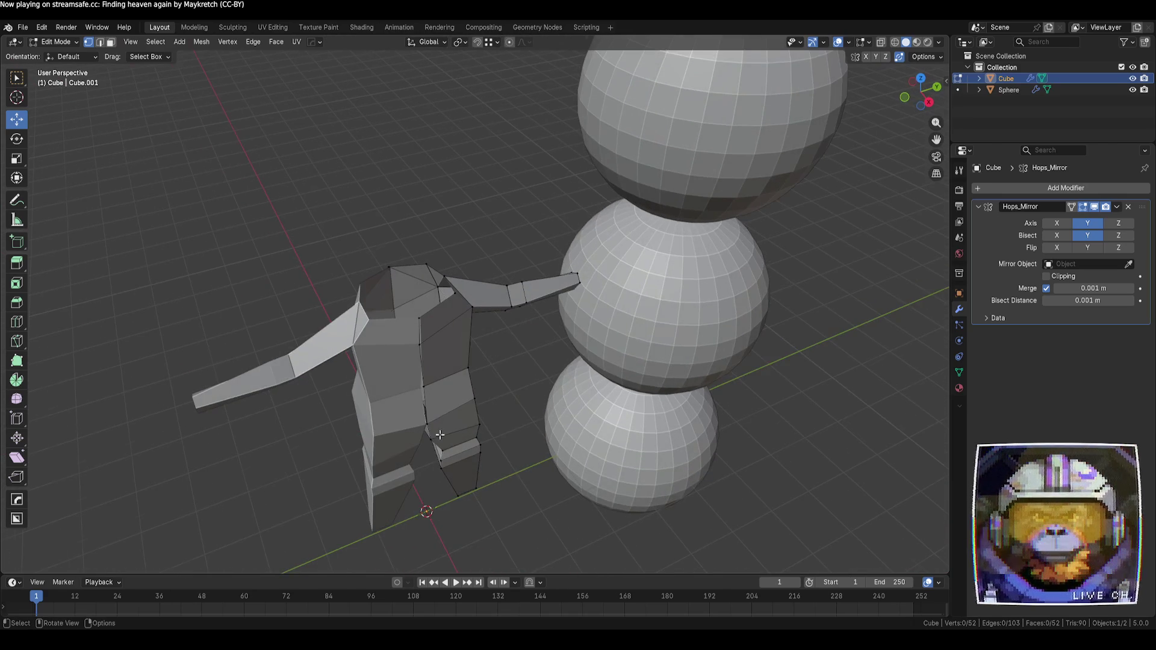
- Nudge two shoulder vertices along the Y axis
middle_drag(344, 311, 347, 331)
scroll(347, 333, up, 3)
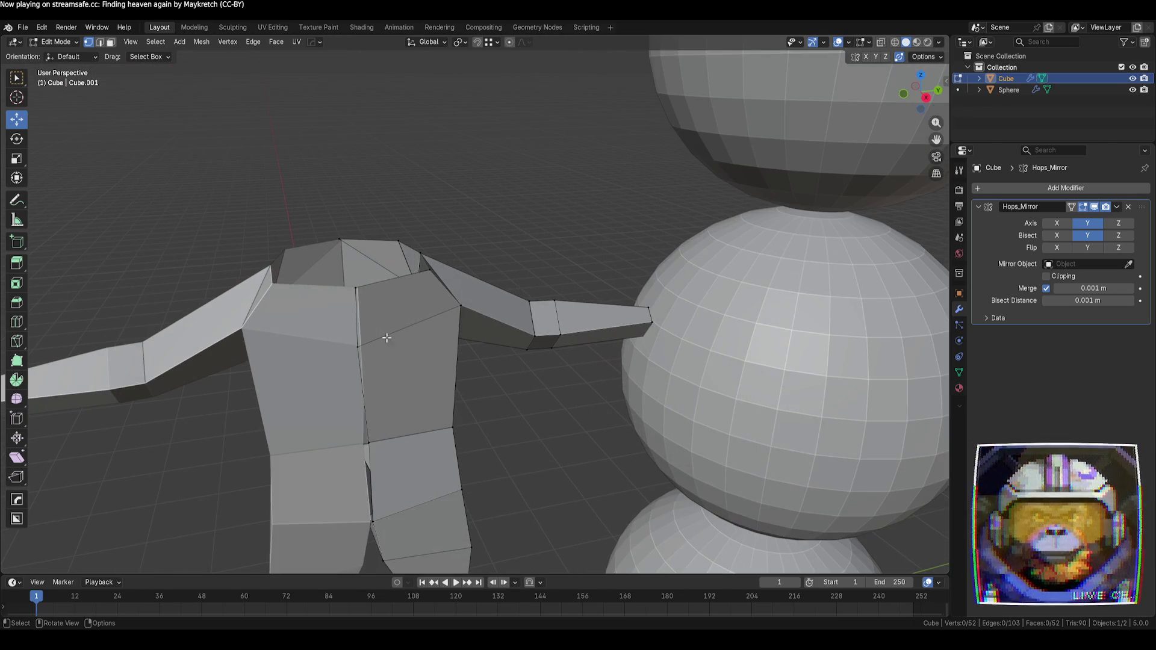
drag(505, 301, 487, 304)
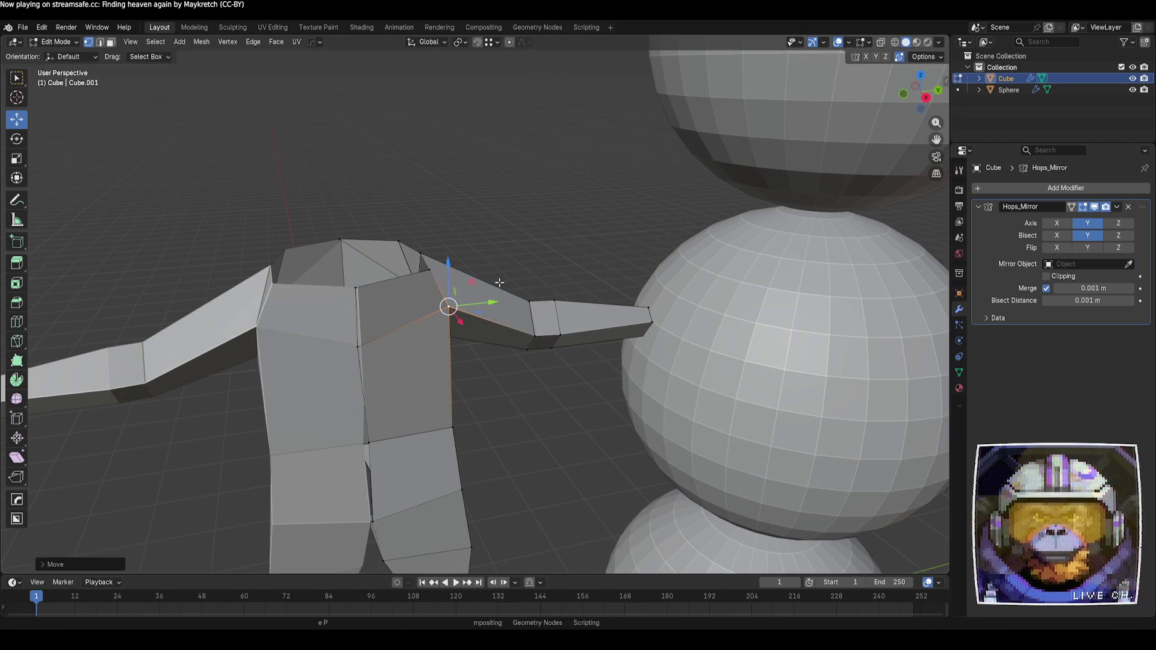
click(497, 278)
mouse_move(497, 278)
middle_down()
mouse_move(348, 284)
mouse_move(277, 274)
mouse_move(241, 250)
mouse_move(250, 254)
middle_up()
drag(415, 330, 417, 331)
click(580, 227)
- Move a vertex near the arm along X and within the horizontal plane
scroll(630, 454, down, 4)
mouse_move(629, 454)
middle_down()
mouse_move(609, 426)
mouse_move(606, 296)
mouse_move(537, 310)
mouse_move(439, 406)
mouse_move(461, 416)
mouse_move(601, 370)
mouse_move(601, 382)
mouse_move(627, 383)
middle_up()
scroll(462, 415, up, 3)
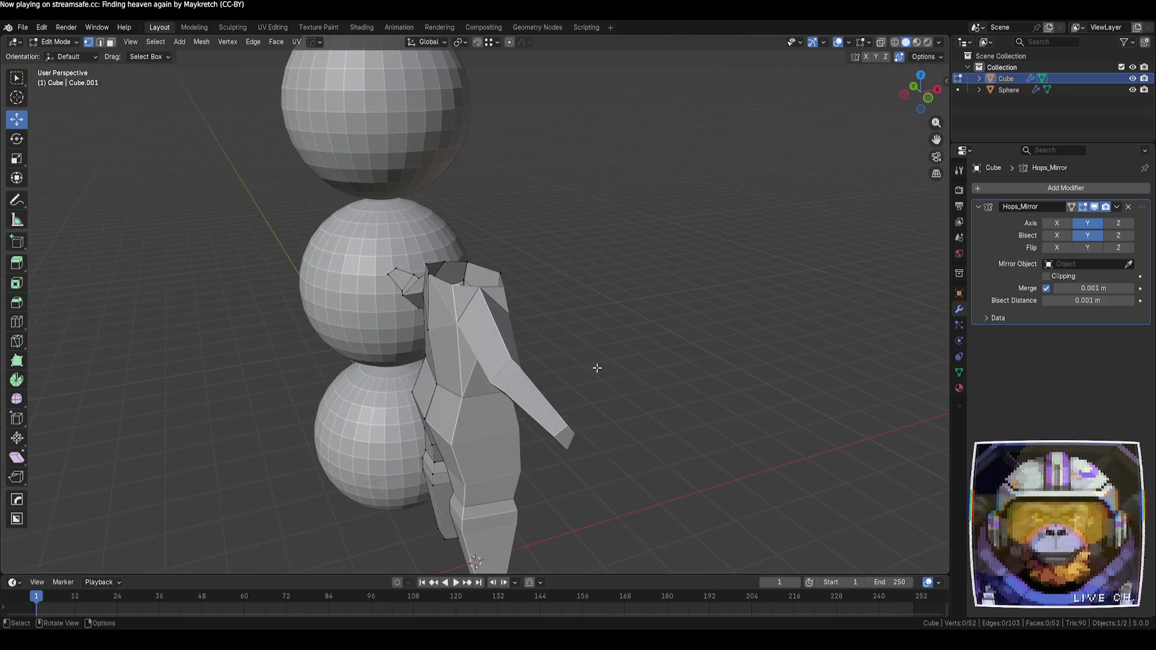
scroll(445, 312, up, 4)
scroll(445, 312, down, 5)
mouse_move(445, 312)
middle_down()
mouse_move(394, 349)
mouse_move(374, 289)
middle_up()
drag(414, 267, 443, 265)
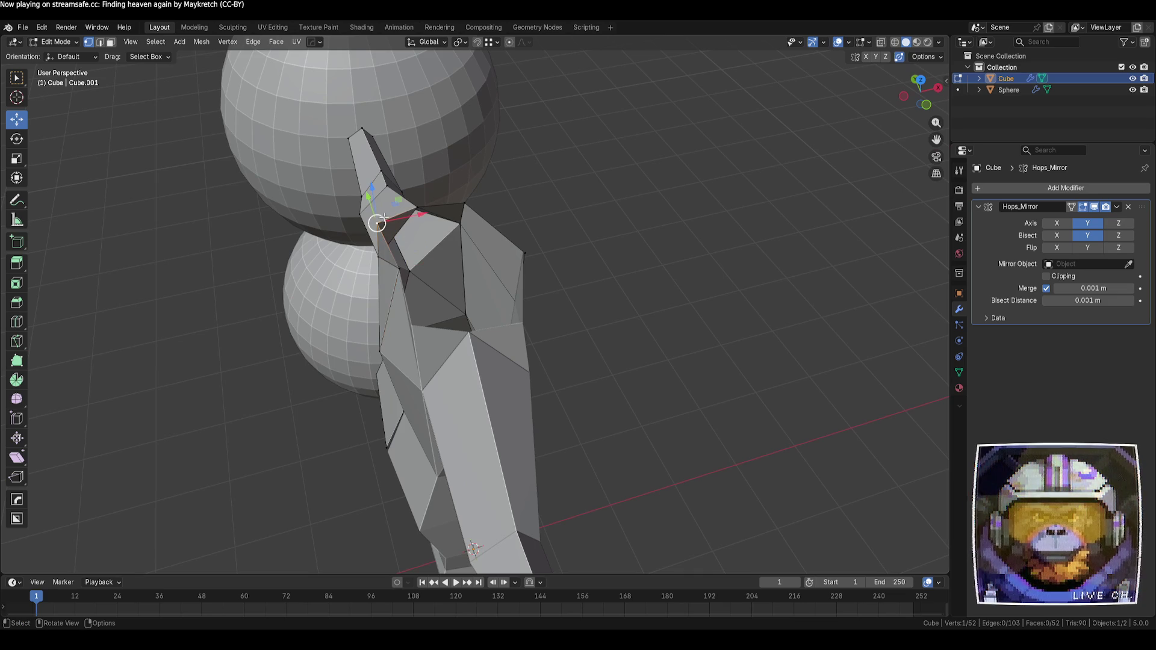
drag(393, 206, 424, 218)
click(535, 263)
- Move shoulder vertices right and up, merging one into its neighbour
mouse_move(535, 263)
middle_down()
mouse_move(563, 344)
mouse_move(632, 335)
mouse_move(584, 354)
middle_up()
drag(416, 353, 443, 349)
drag(395, 316, 392, 292)
middle_drag(526, 328, 492, 430)
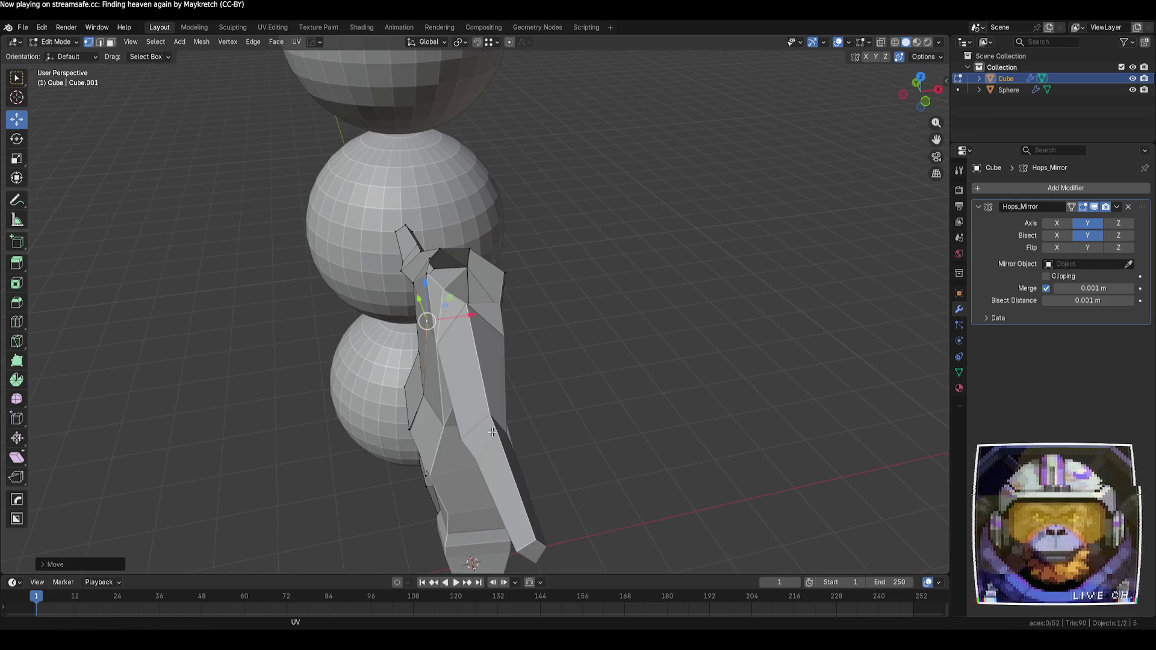
mouse_move(595, 402)
middle_down()
mouse_move(572, 370)
mouse_move(564, 413)
middle_up()
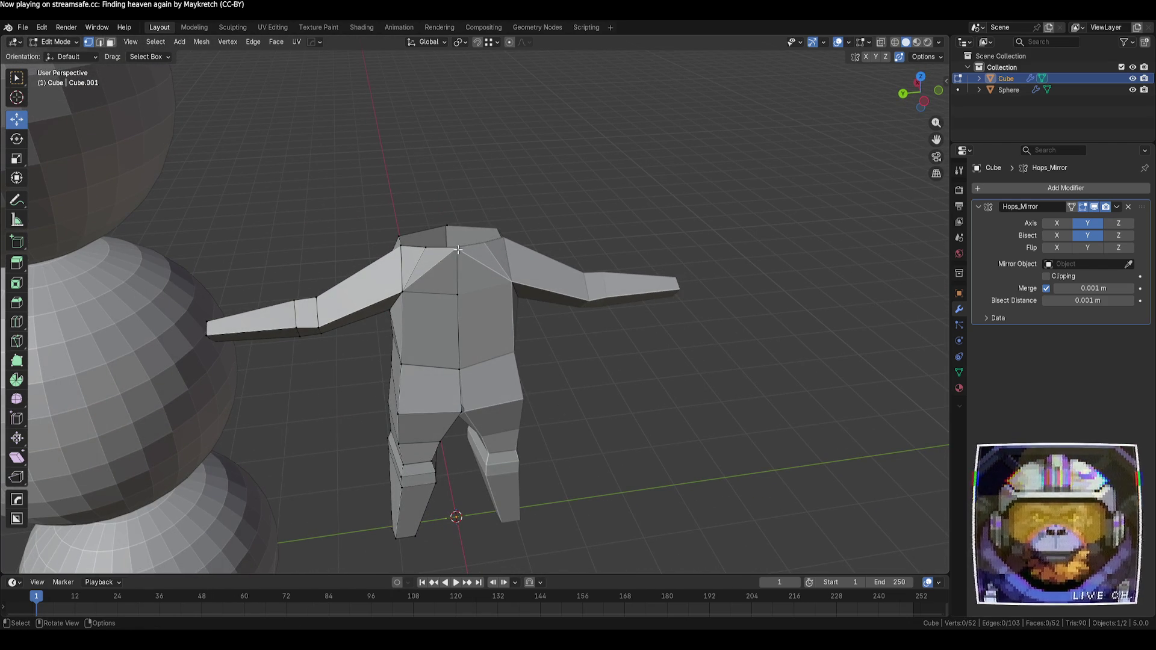
drag(457, 247, 425, 247)
mouse_move(652, 387)
middle_down()
mouse_move(656, 399)
mouse_move(632, 397)
mouse_move(646, 398)
middle_up()
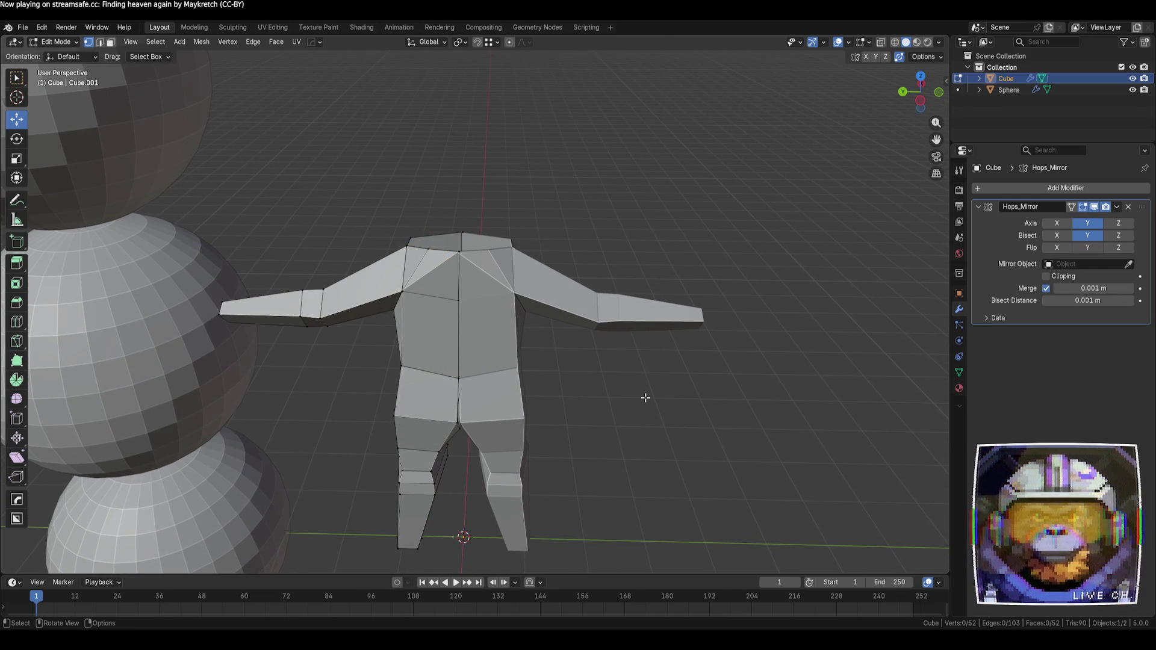
scroll(528, 353, up, 2)
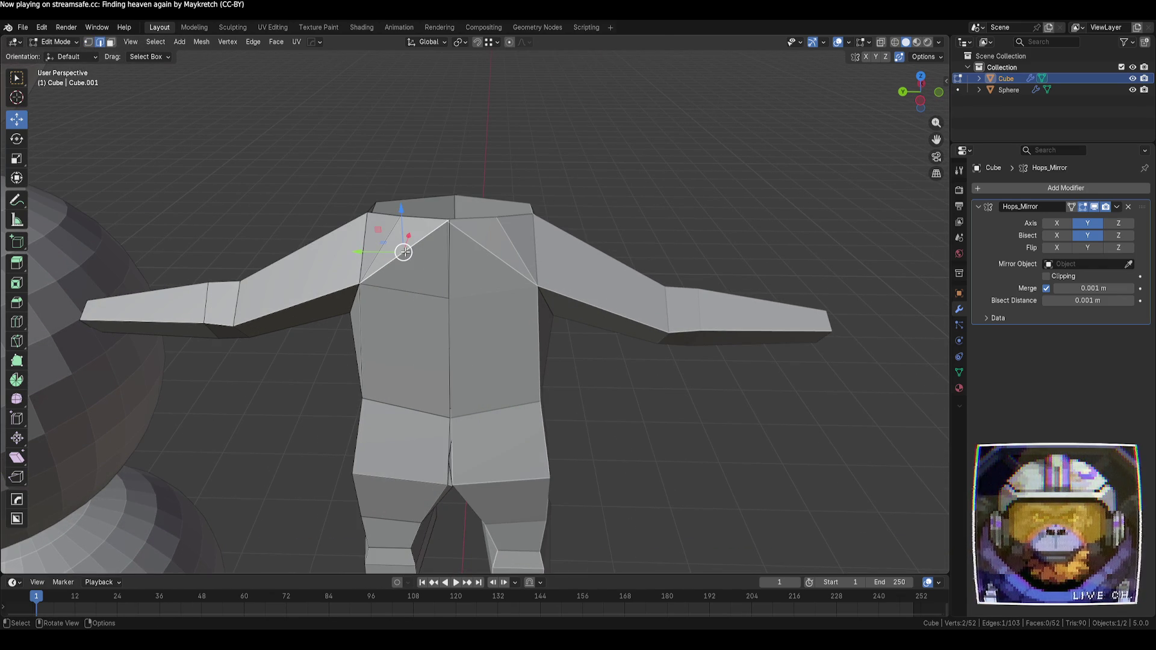
key(x)
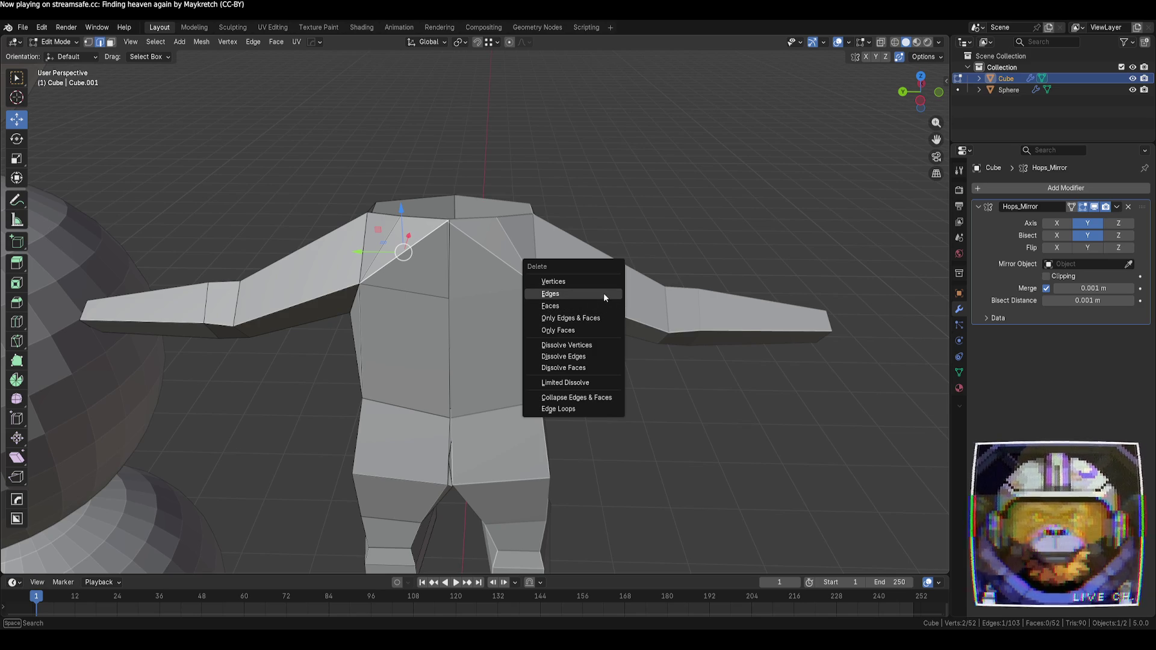
- Dissolve the selected shoulder edge and orbit around to inspect the result
click(609, 358)
mouse_move(624, 372)
middle_down()
mouse_move(545, 384)
mouse_move(645, 341)
mouse_move(645, 381)
mouse_move(612, 428)
mouse_move(690, 433)
mouse_move(800, 381)
middle_up()
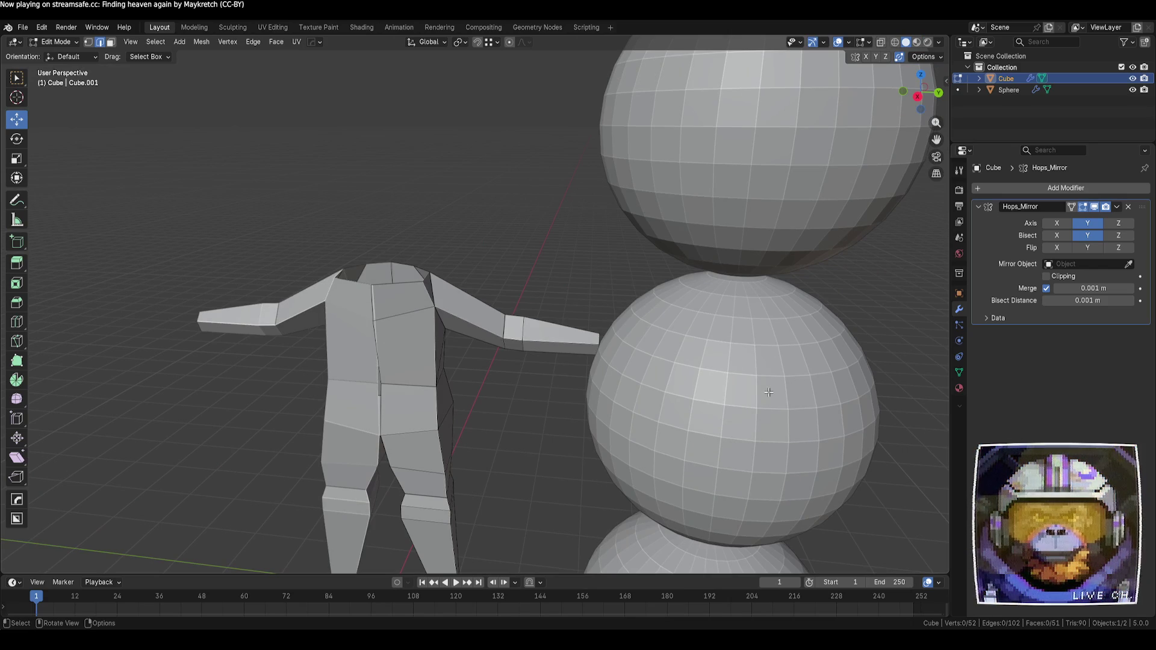
mouse_move(421, 403)
middle_down()
mouse_move(475, 383)
mouse_move(485, 431)
mouse_move(572, 448)
mouse_move(614, 399)
mouse_move(638, 411)
middle_up()
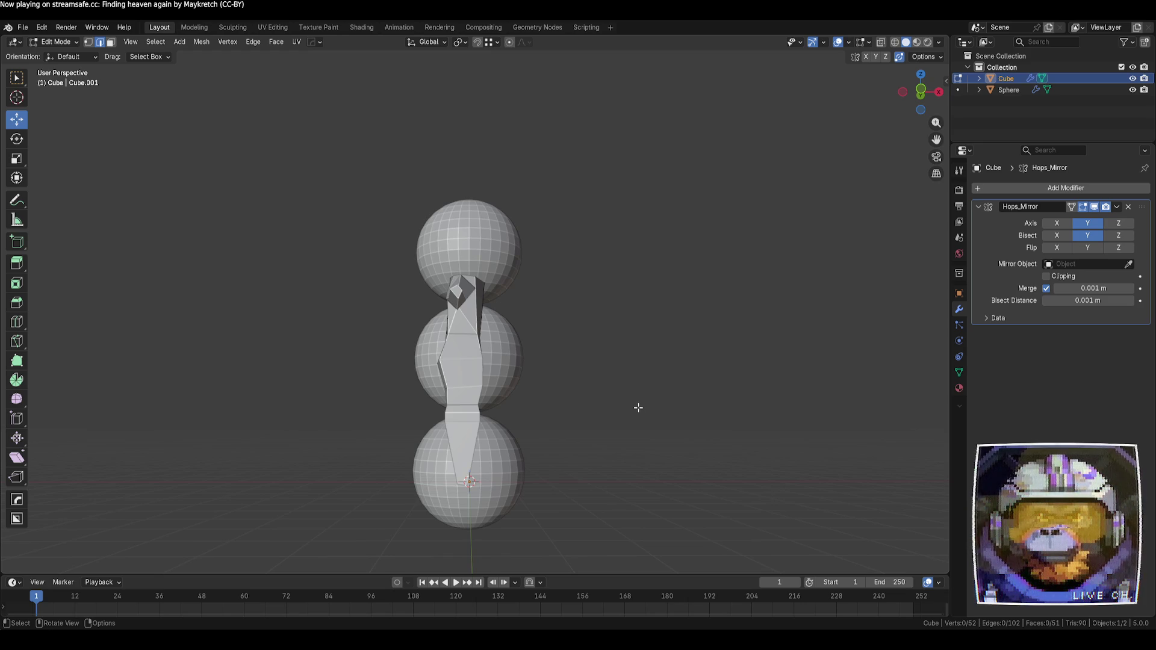
mouse_move(628, 412)
middle_down()
mouse_move(468, 443)
mouse_move(472, 421)
mouse_move(434, 384)
mouse_move(468, 405)
mouse_move(472, 454)
mouse_move(554, 405)
mouse_move(523, 397)
mouse_move(457, 426)
middle_up()
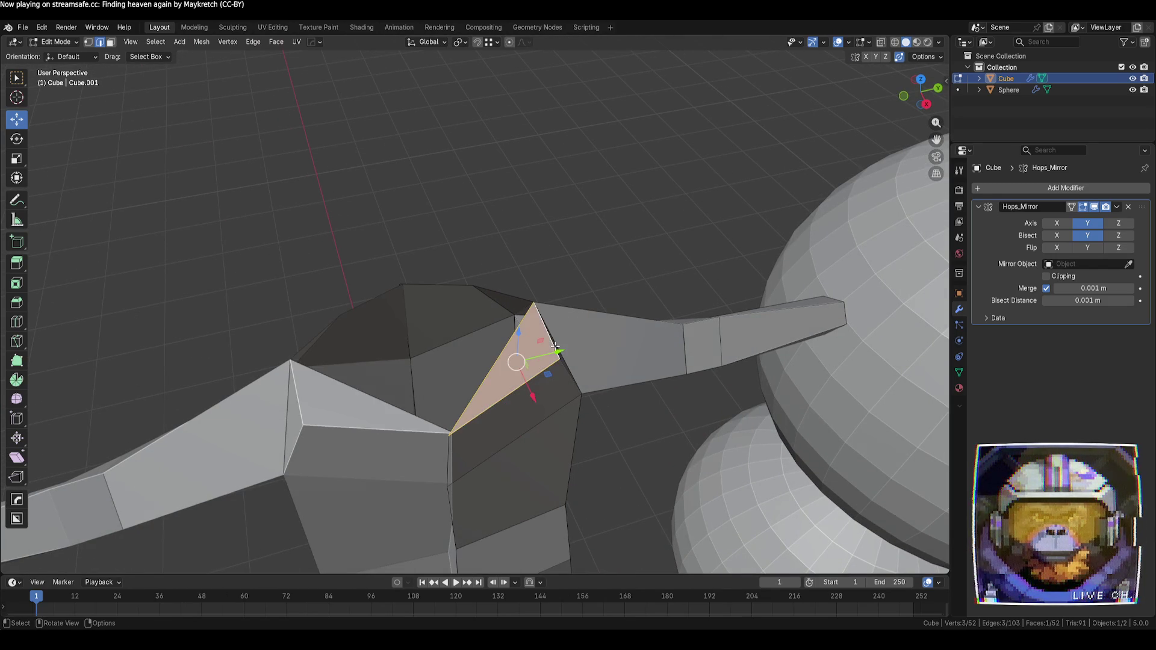
- Delete the triangular shoulder face and fill the hole with new faces
middle_drag(593, 402, 598, 444)
key(x)
click(527, 287)
shift+click(542, 308)
shift+click(517, 390)
key(f)
click(464, 306)
key(f)
mouse_move(498, 266)
middle_down()
mouse_move(573, 413)
mouse_move(553, 398)
mouse_move(602, 416)
middle_up()
- Nudge shoulder vertices slightly along the X axis
key(1)
click(405, 374)
middle_drag(405, 375, 454, 383)
key(g)
key(x)
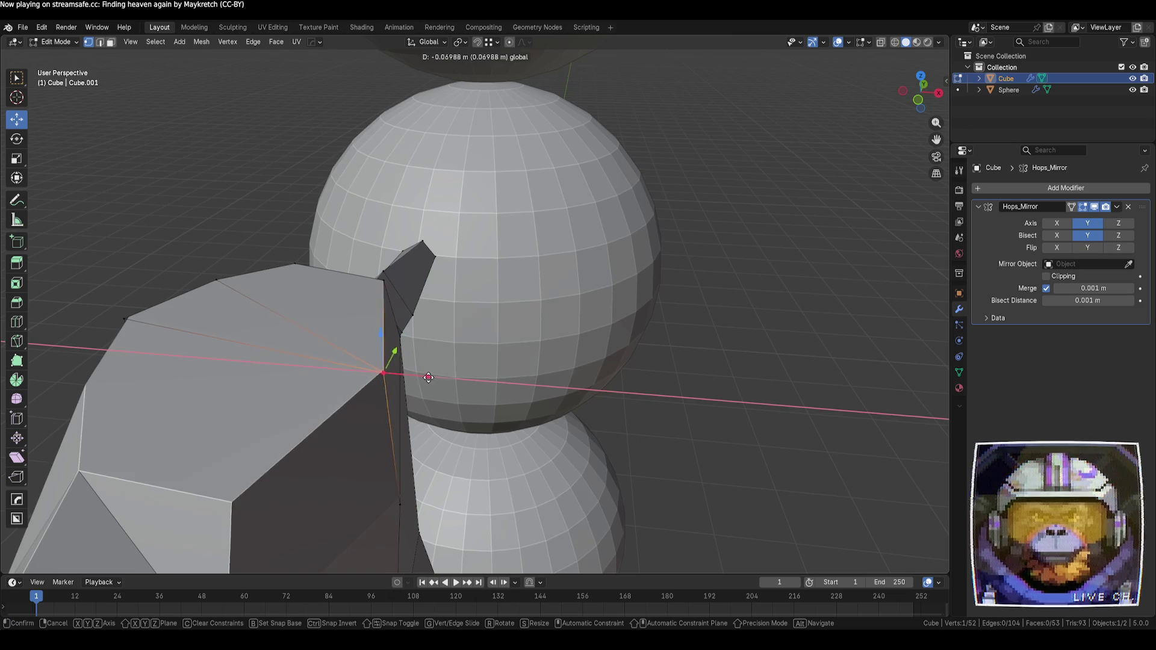
key(Return)
click(679, 496)
mouse_move(700, 425)
middle_down()
mouse_move(679, 496)
mouse_move(567, 452)
mouse_move(565, 423)
mouse_move(457, 479)
mouse_move(360, 474)
mouse_move(271, 499)
middle_up()
middle_drag(392, 461, 348, 414)
drag(392, 324, 387, 325)
mouse_move(516, 402)
middle_down()
mouse_move(341, 479)
mouse_move(436, 431)
mouse_move(614, 462)
mouse_move(522, 405)
mouse_move(379, 457)
mouse_move(366, 493)
mouse_move(524, 454)
mouse_move(490, 464)
middle_up()
scroll(388, 472, up, 7)
- Extrude the top torso face upward into a neck and scale its top narrower
key(3)
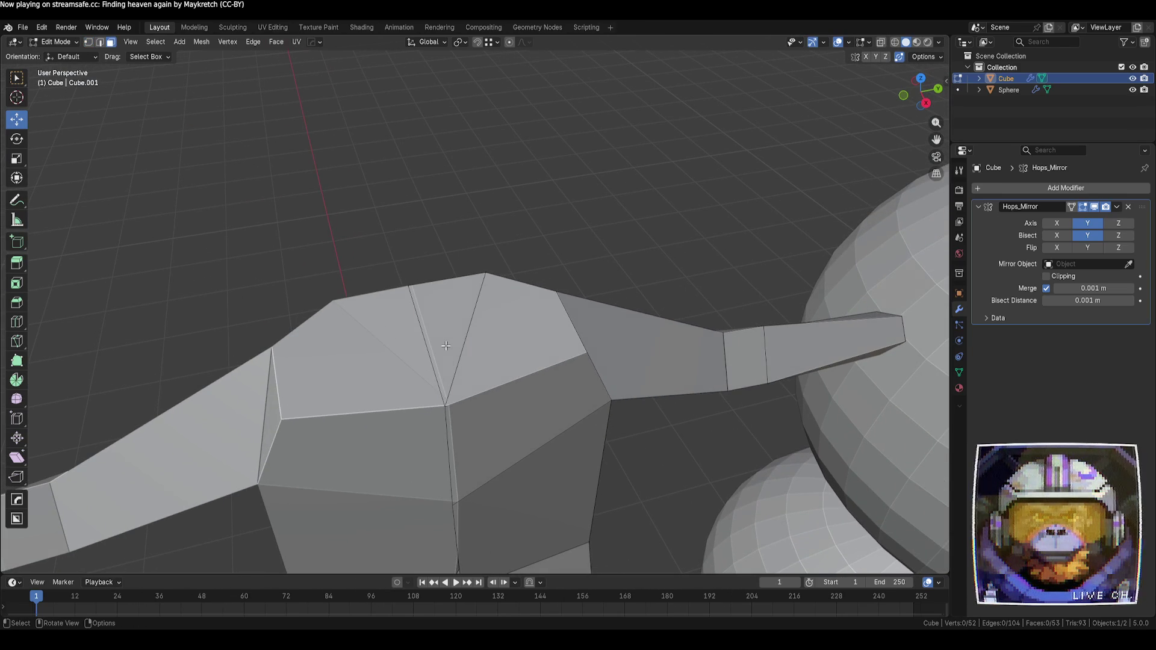
key(e)
click(488, 277)
mouse_move(487, 277)
middle_down()
mouse_move(593, 323)
mouse_move(589, 303)
mouse_move(627, 313)
mouse_move(555, 333)
mouse_move(544, 361)
mouse_move(479, 309)
middle_up()
key(s)
click(595, 297)
- Pull a neck vertex up to form the neck's peak
key(1)
click(480, 308)
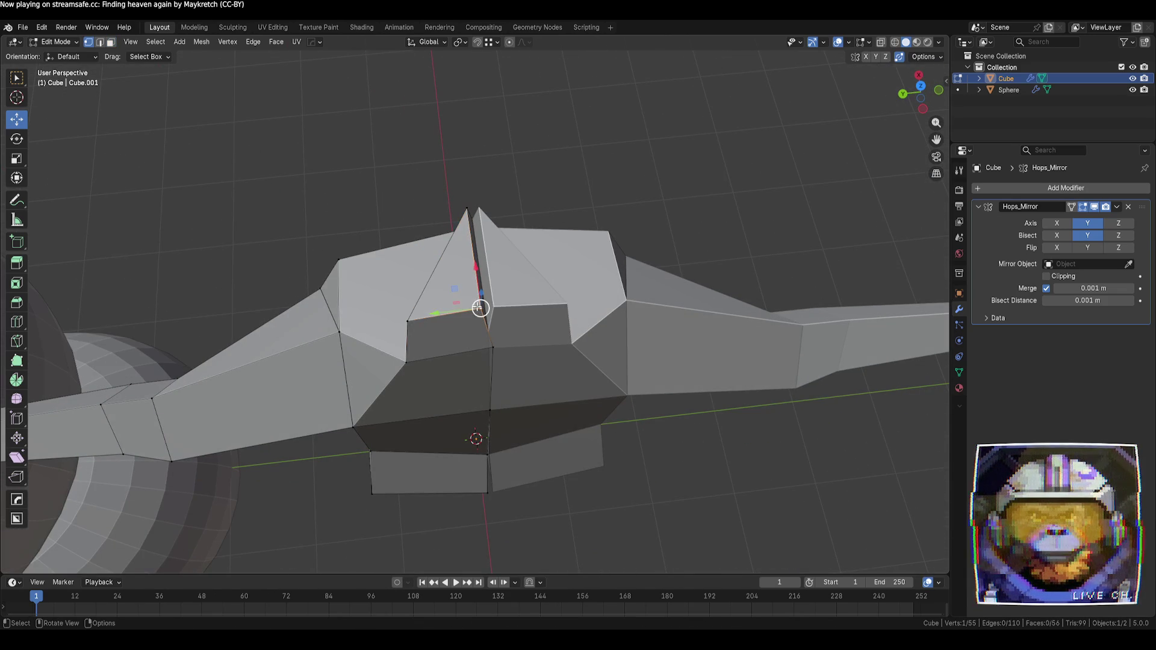
drag(442, 312, 434, 211)
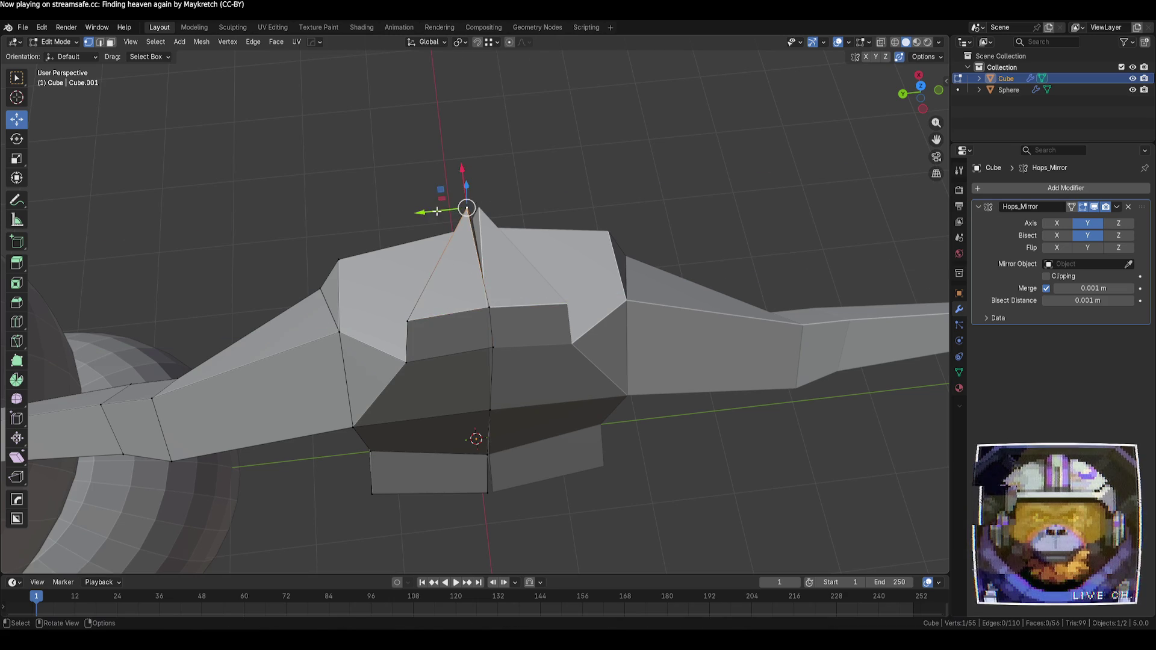
click(534, 210)
- Merge stray shoulder vertices onto their neighbours and slide one along its edge
middle_drag(699, 349, 580, 387)
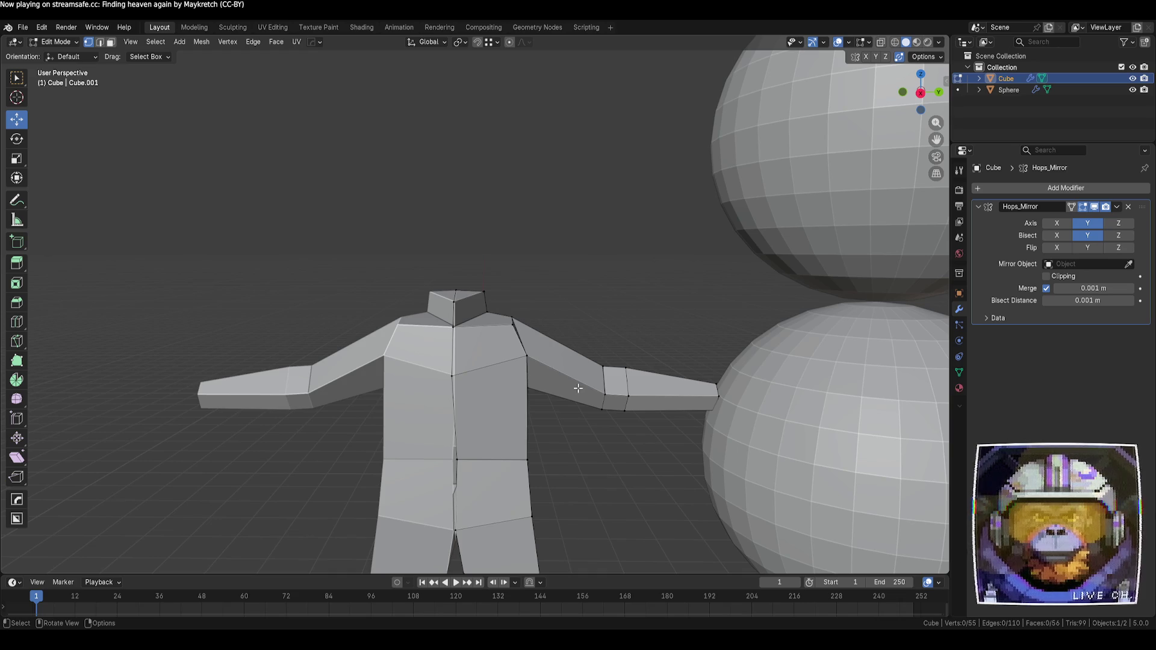
mouse_move(578, 389)
middle_down()
mouse_move(583, 379)
mouse_move(544, 416)
mouse_move(561, 425)
mouse_move(497, 417)
mouse_move(488, 366)
mouse_move(524, 390)
mouse_move(477, 364)
mouse_move(385, 419)
middle_up()
drag(374, 392, 447, 376)
mouse_move(241, 318)
middle_down()
mouse_move(425, 449)
mouse_move(465, 392)
middle_up()
drag(478, 383, 468, 335)
mouse_move(468, 335)
middle_down()
mouse_move(409, 411)
mouse_move(489, 352)
middle_up()
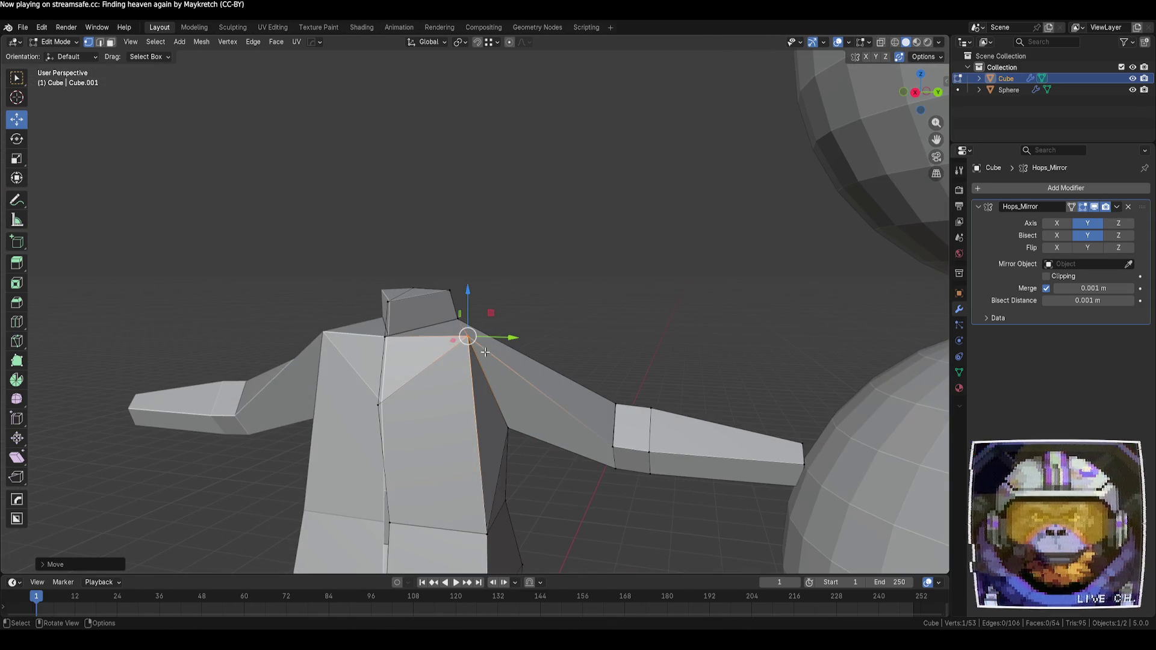
key(g)
key(g)
click(470, 357)
click(541, 307)
mouse_move(542, 307)
middle_down()
mouse_move(444, 399)
mouse_move(335, 418)
mouse_move(359, 427)
mouse_move(469, 414)
mouse_move(434, 426)
mouse_move(415, 361)
middle_up()
- Dissolve the extra edge across the chest
key(2)
click(428, 361)
key(x)
click(422, 366)
mouse_move(542, 436)
middle_down()
mouse_move(571, 445)
mouse_move(514, 438)
mouse_move(475, 385)
middle_up()
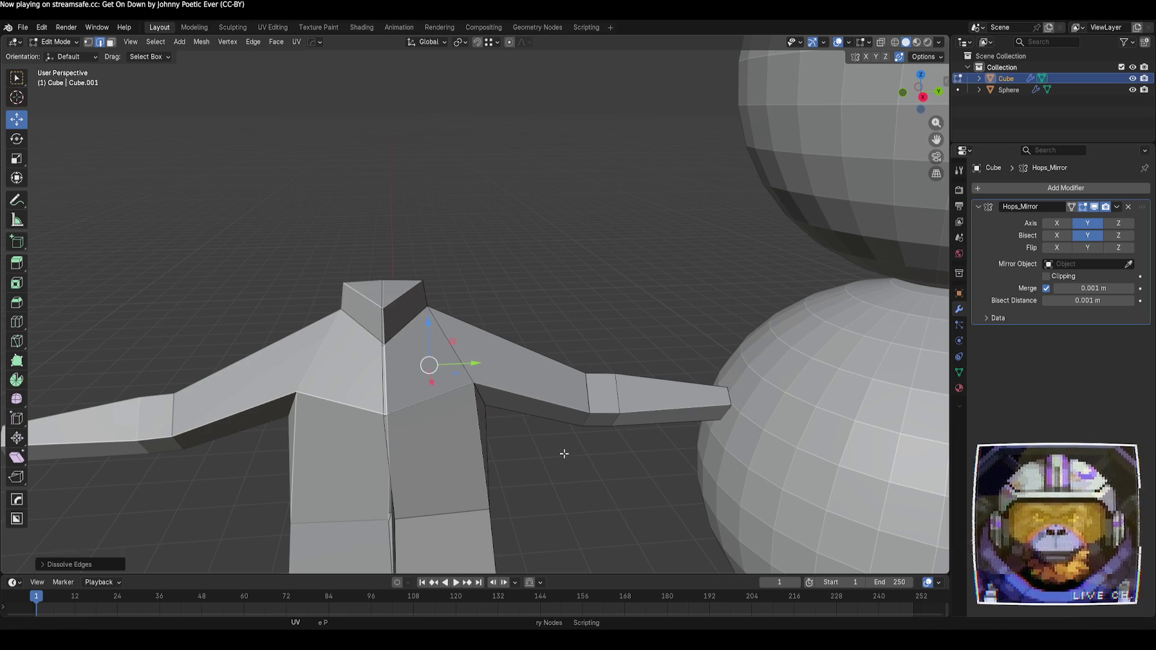
- Move a chest vertex along X, then slide it up its edge
key(1)
click(469, 342)
mouse_move(469, 342)
middle_down()
mouse_move(498, 363)
mouse_move(477, 356)
middle_up()
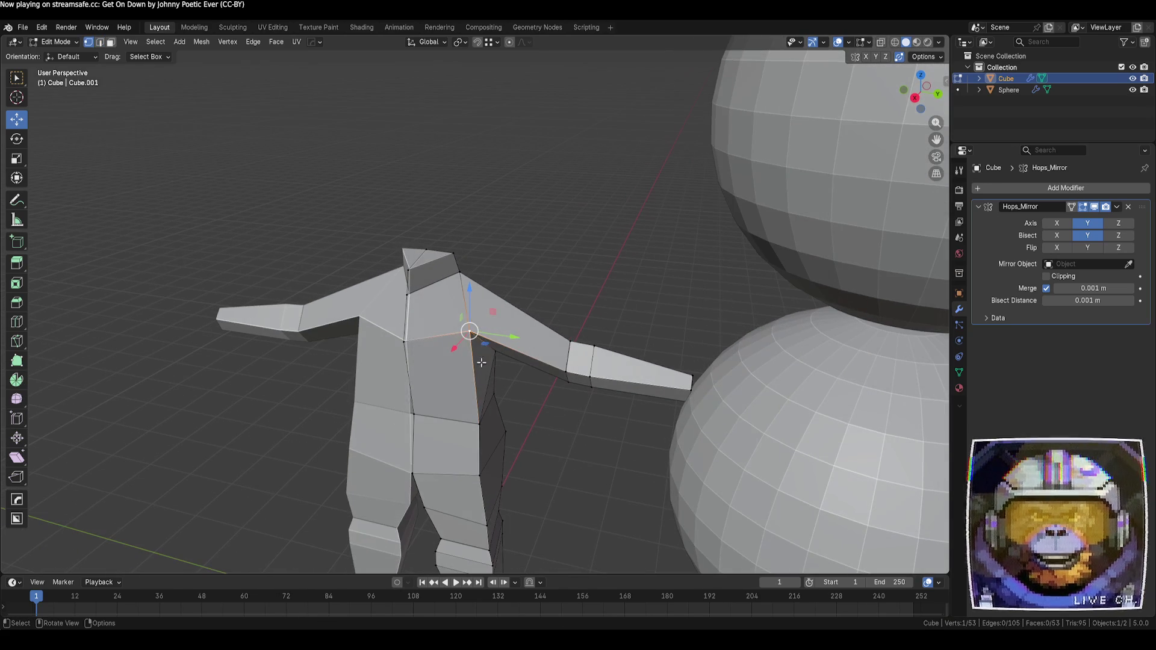
key(g)
key(x)
click(400, 353)
click(309, 387)
middle_drag(310, 387, 424, 339)
click(424, 339)
key(shift+v)
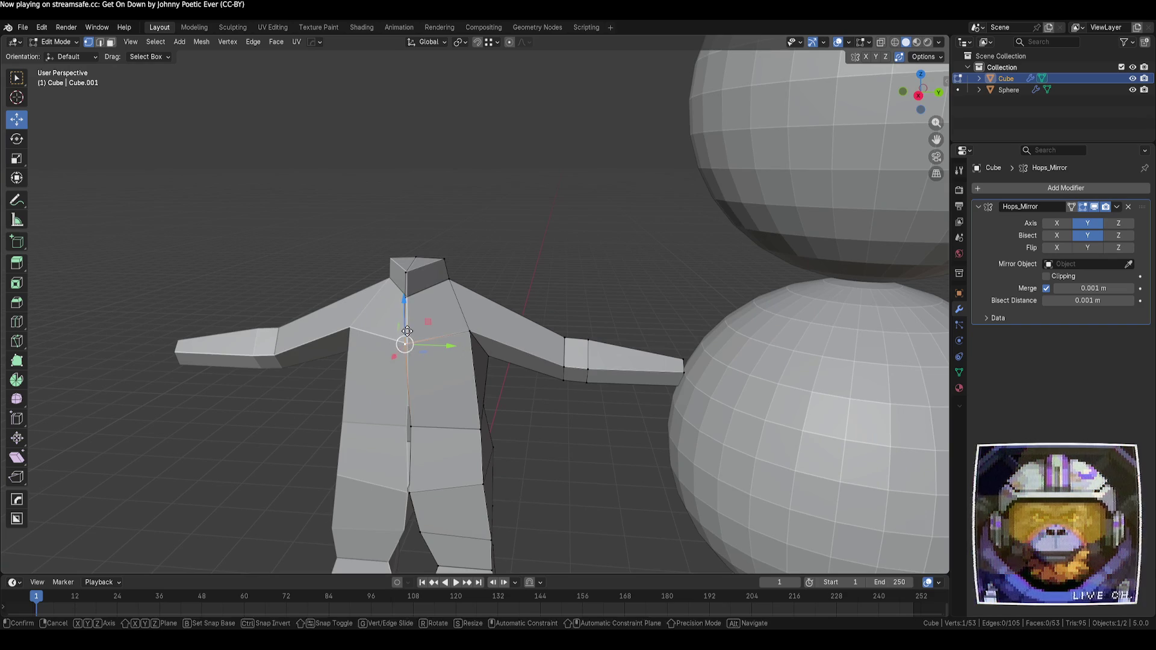
click(525, 271)
- Shift the shoulder vertex along X and return the figure to Object Mode
key(Tab)
scroll(525, 270, down, 5)
mouse_move(348, 475)
middle_down()
mouse_move(526, 480)
mouse_move(428, 470)
mouse_move(480, 434)
mouse_move(582, 483)
mouse_move(753, 477)
mouse_move(706, 440)
mouse_move(385, 490)
mouse_move(543, 491)
middle_up()
key(Tab)
scroll(454, 322, up, 4)
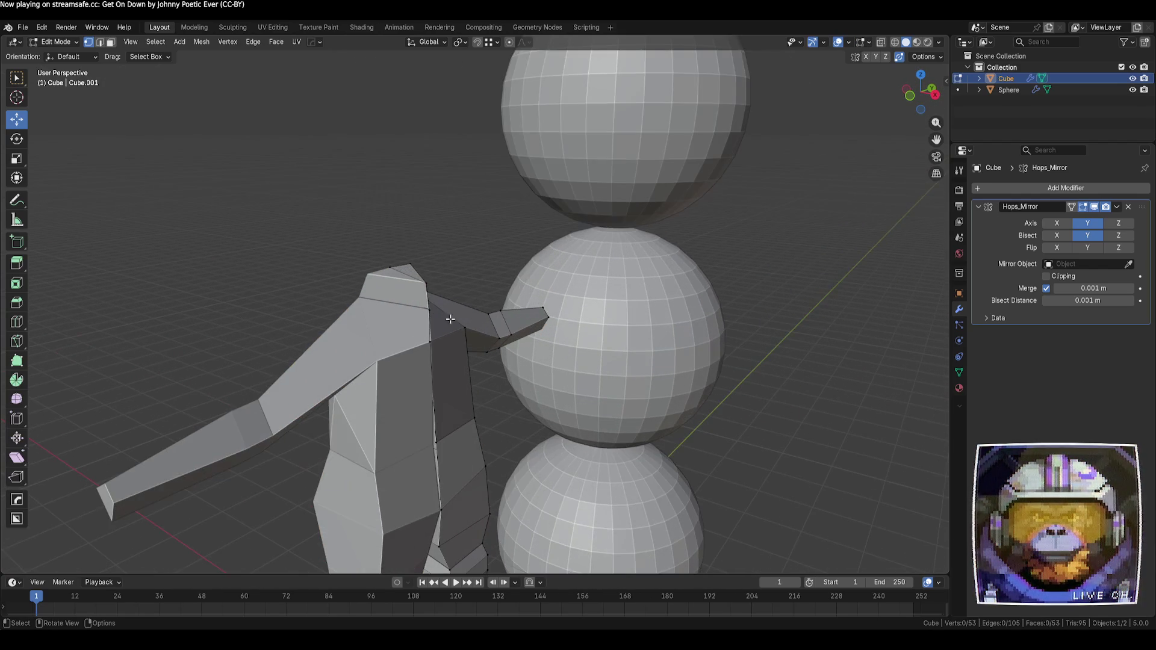
scroll(471, 334, down, 3)
key(g)
key(x)
click(692, 451)
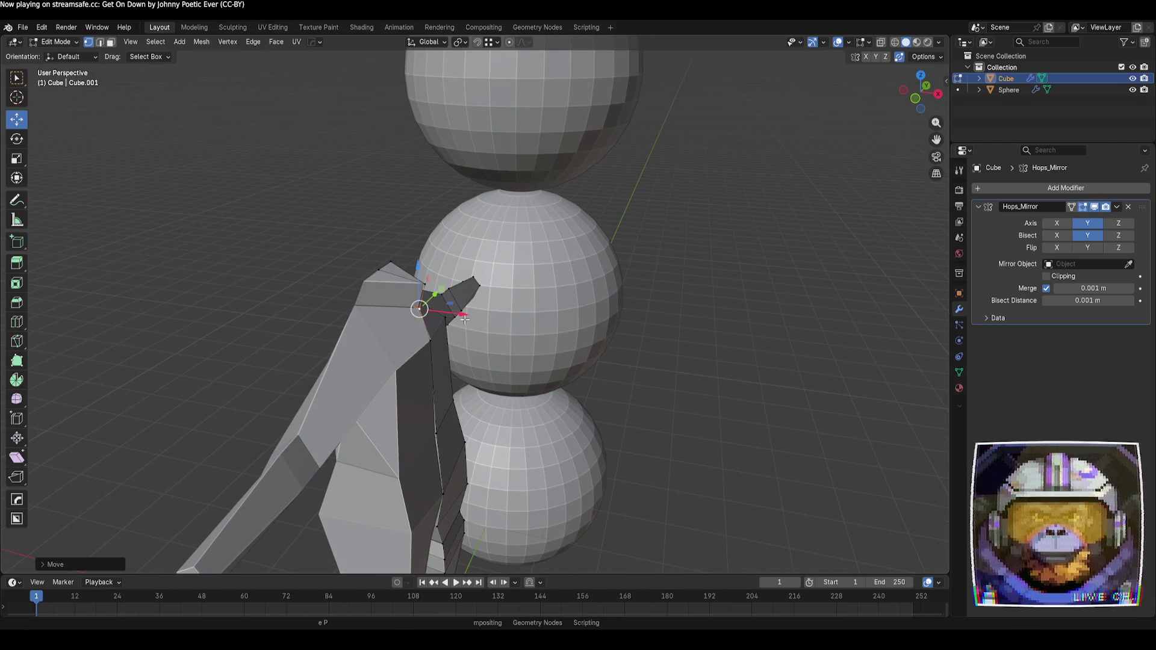
scroll(692, 451, down, 2)
key(Tab)
mouse_move(692, 452)
middle_down()
mouse_move(545, 436)
mouse_move(481, 446)
mouse_move(492, 445)
middle_up()
scroll(493, 445, up, 3)
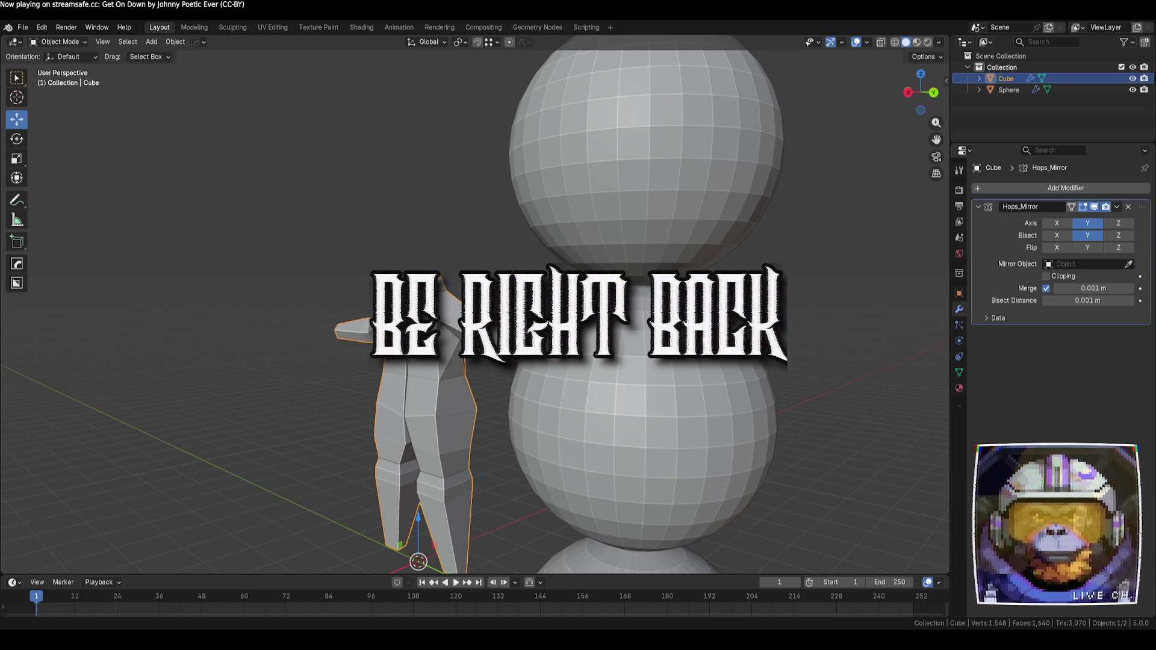
mouse_move(476, 362)
shift+middle_down()
mouse_move(497, 352)
mouse_move(361, 355)
mouse_move(336, 299)
mouse_move(377, 268)
shift+middle_up()
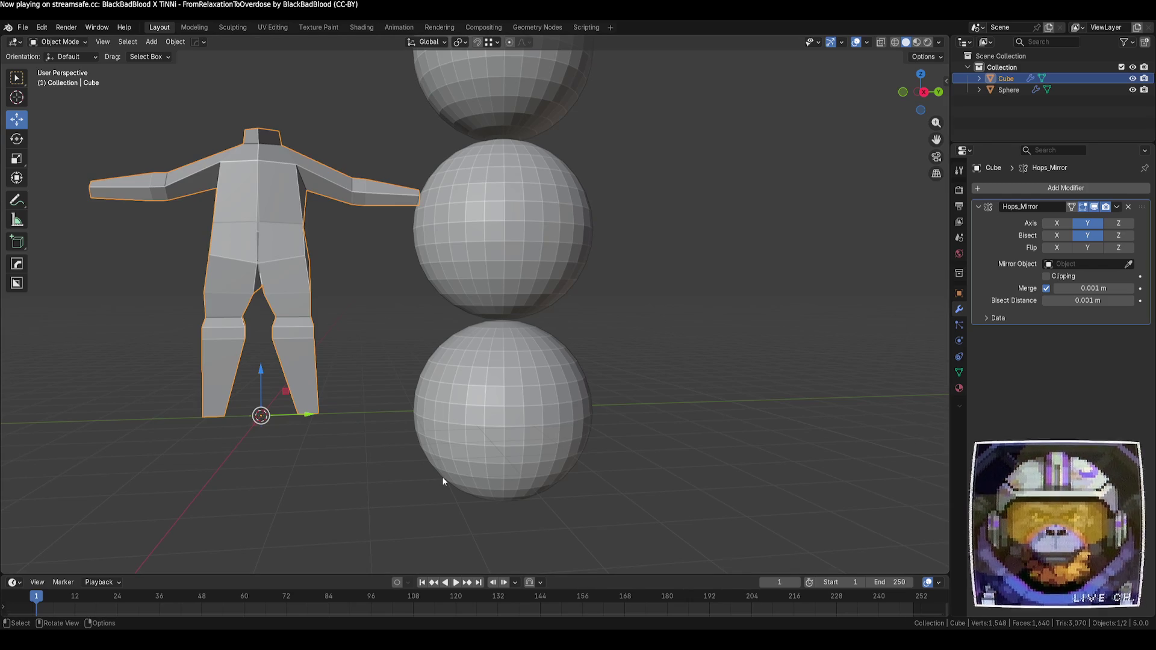
mouse_move(418, 106)
middle_down()
mouse_move(399, 293)
mouse_move(413, 316)
mouse_move(505, 316)
mouse_move(562, 289)
mouse_move(552, 266)
mouse_move(521, 304)
mouse_move(561, 274)
mouse_move(632, 301)
mouse_move(633, 332)
mouse_move(581, 358)
mouse_move(525, 349)
mouse_move(511, 373)
mouse_move(507, 353)
middle_up()
scroll(551, 265, up, 3)
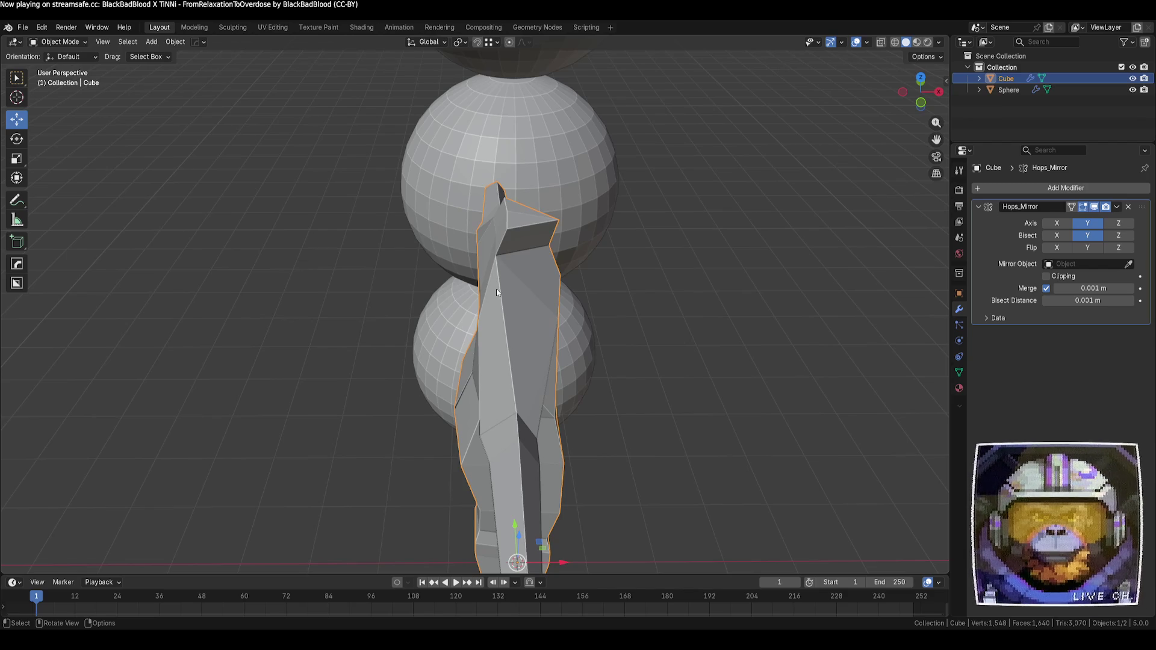
mouse_move(628, 413)
middle_down()
mouse_move(538, 370)
mouse_move(478, 372)
mouse_move(502, 280)
mouse_move(467, 277)
mouse_move(410, 335)
mouse_move(516, 387)
mouse_move(558, 392)
mouse_move(670, 355)
mouse_move(706, 365)
mouse_move(639, 399)
mouse_move(495, 400)
mouse_move(468, 448)
middle_up()
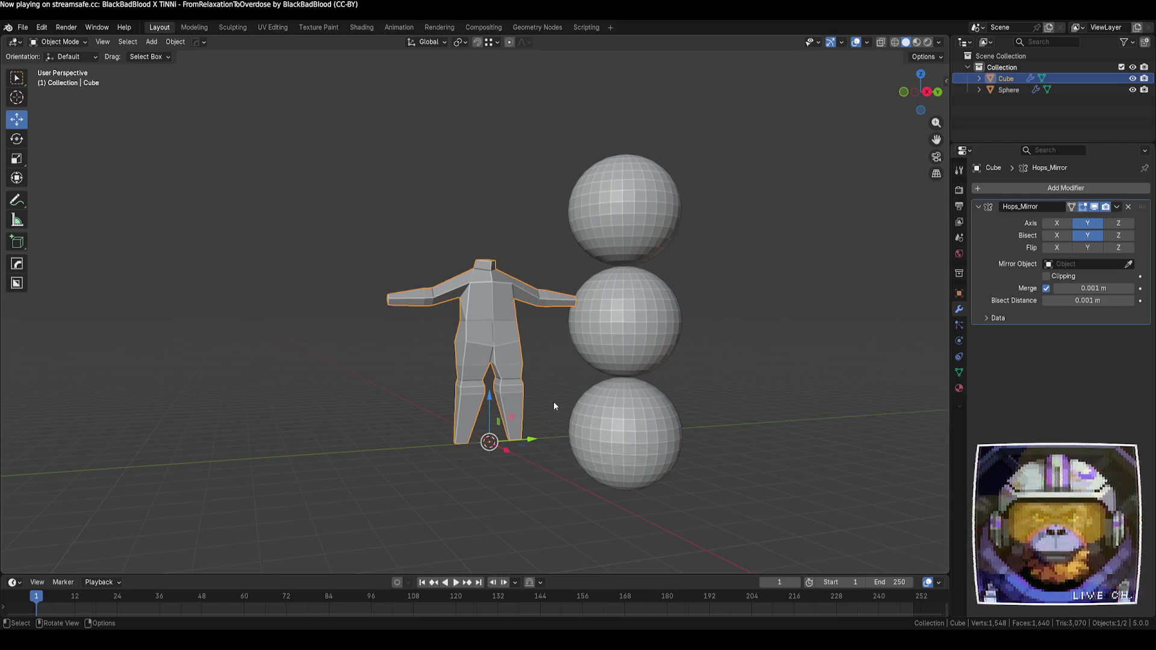
scroll(566, 421, up, 5)
mouse_move(532, 327)
middle_down()
mouse_move(387, 367)
mouse_move(333, 350)
mouse_move(413, 352)
mouse_move(544, 324)
mouse_move(522, 312)
mouse_move(619, 361)
mouse_move(628, 348)
middle_up()
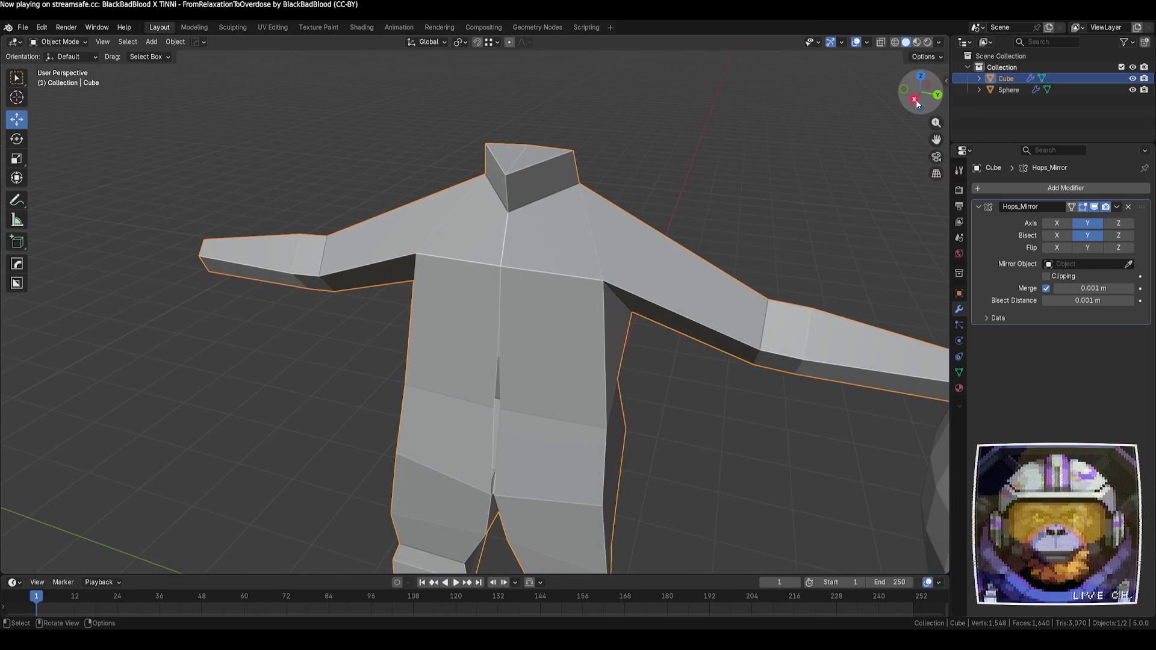
- In side X-ray Edit Mode, slide two elbow vertices along the arm toward the shoulder
key(KP_3)
key(Tab)
scroll(670, 260, up, 2)
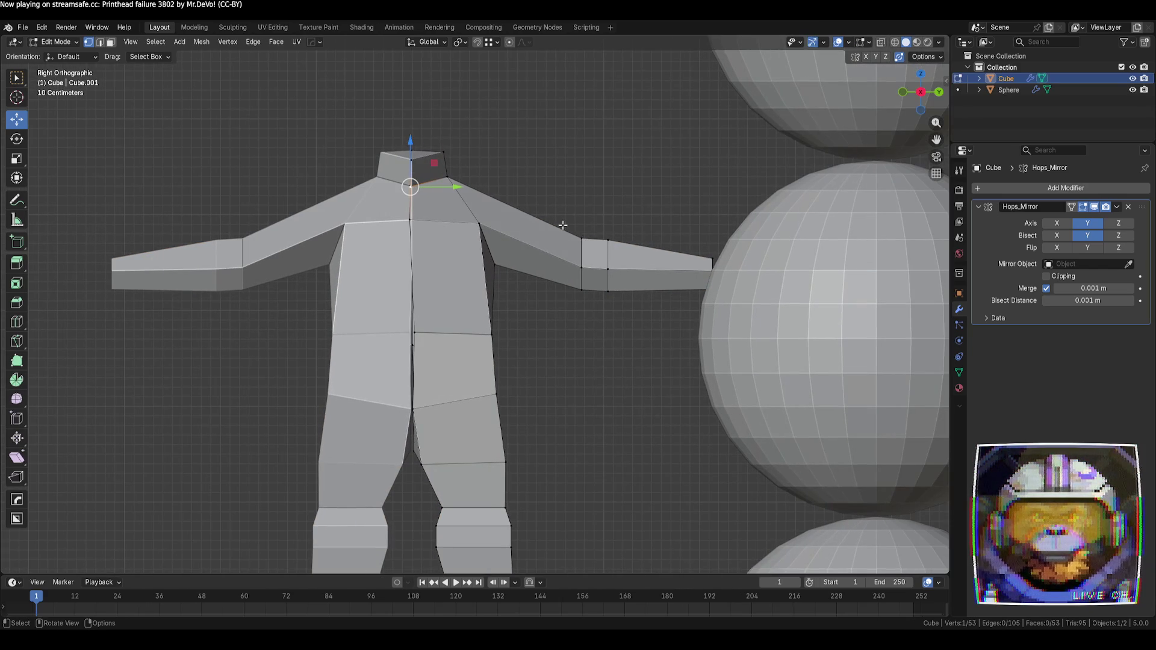
key(alt+z)
click(580, 239)
key(g)
key(g)
click(544, 228)
shift+click(581, 265)
key(g)
key(g)
click(563, 270)
- Slide the lower arm vertex and the forearm edge loop up toward the elbow
click(580, 290)
key(g)
key(g)
click(560, 303)
alt+click(602, 265)
key(g)
key(g)
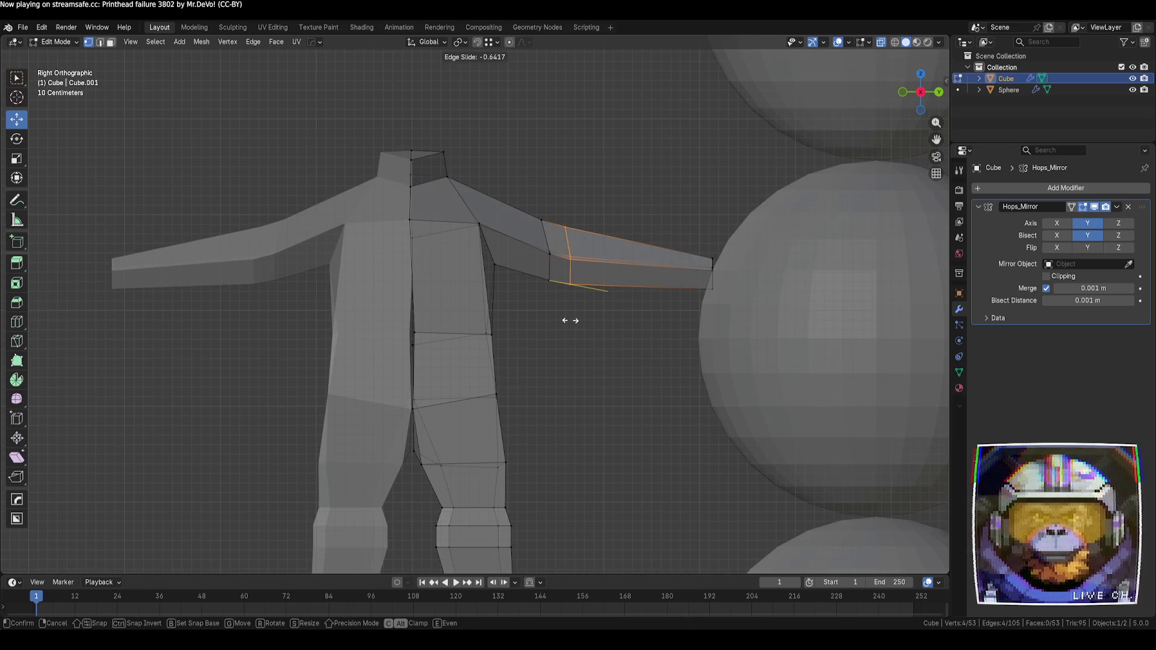
click(560, 322)
- Lower the arm-tip vertices so the forearms angle downward, then turn X-ray off
drag(653, 217, 753, 335)
key(g)
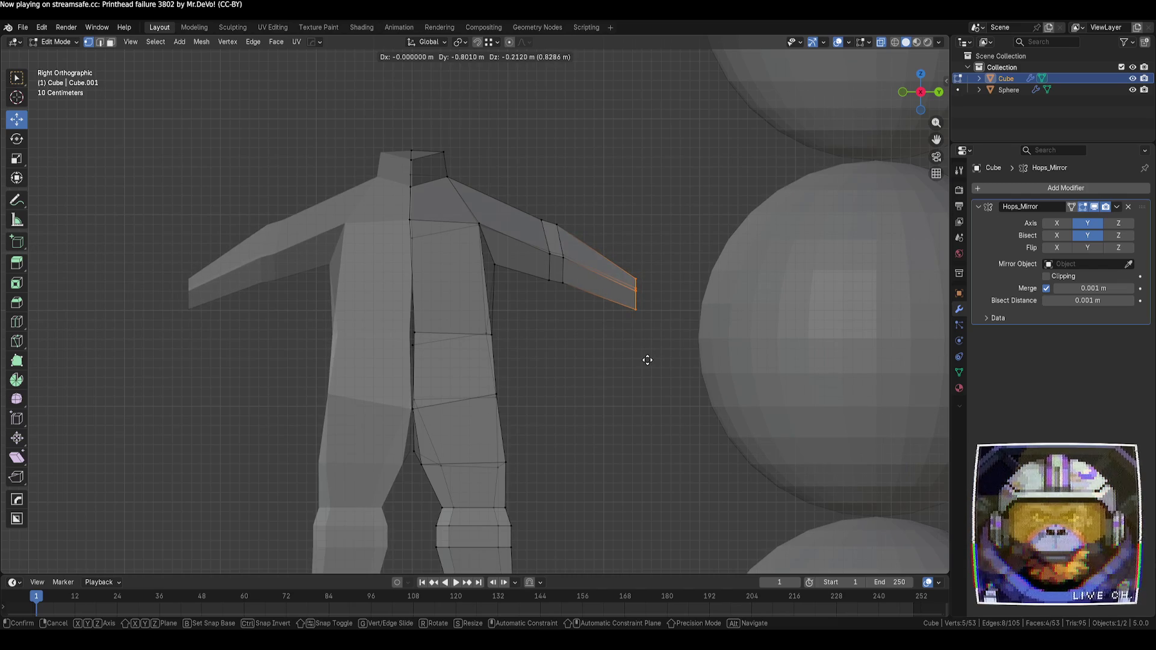
click(651, 347)
click(653, 349)
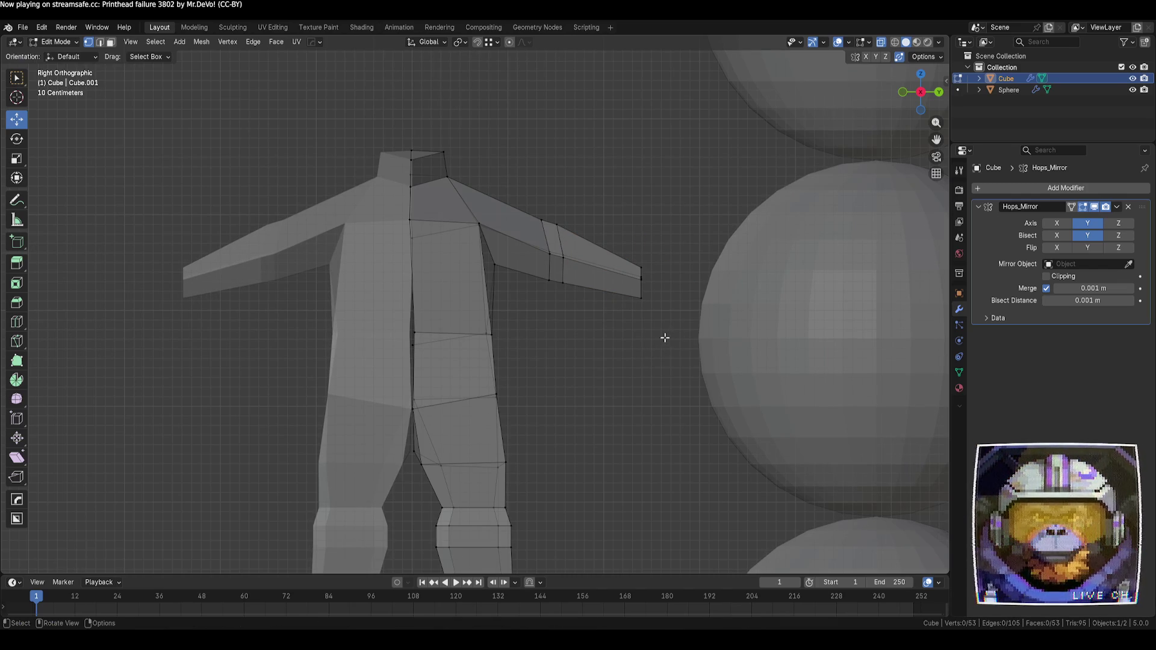
key(alt+z)
mouse_move(601, 327)
middle_down()
mouse_move(560, 343)
mouse_move(634, 343)
mouse_move(781, 389)
mouse_move(744, 361)
middle_up()
scroll(741, 360, up, 3)
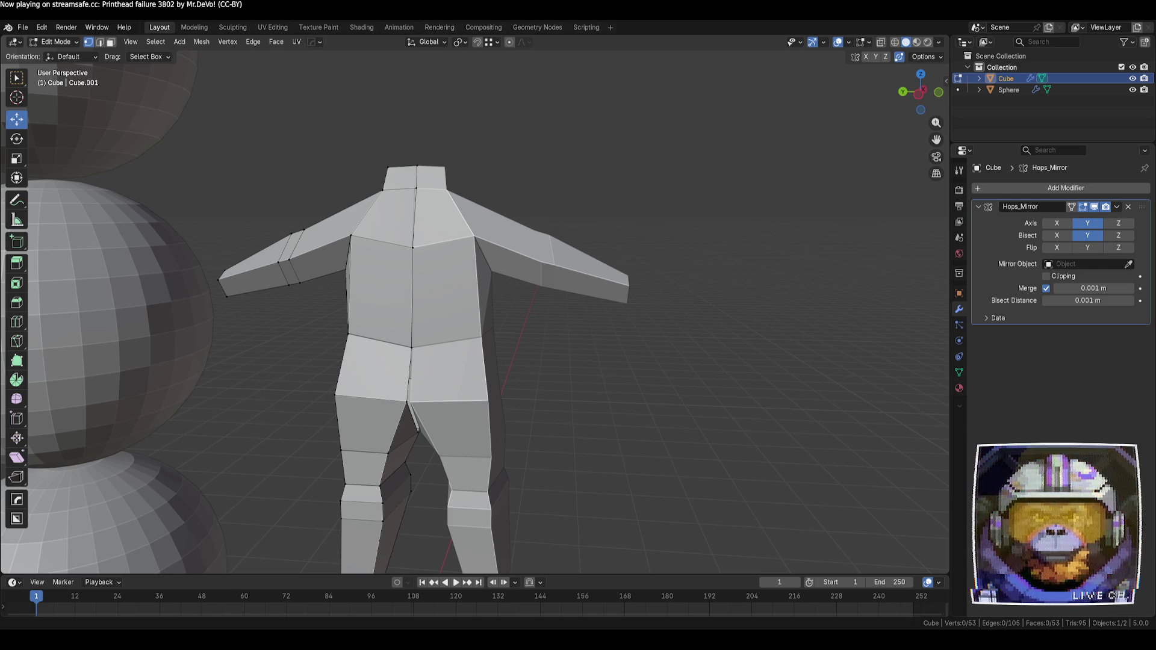
- In side X-ray view, box-select the shoulder and upper-chest vertices and lower them slightly
mouse_move(498, 304)
middle_down()
mouse_move(601, 351)
mouse_move(498, 304)
middle_up()
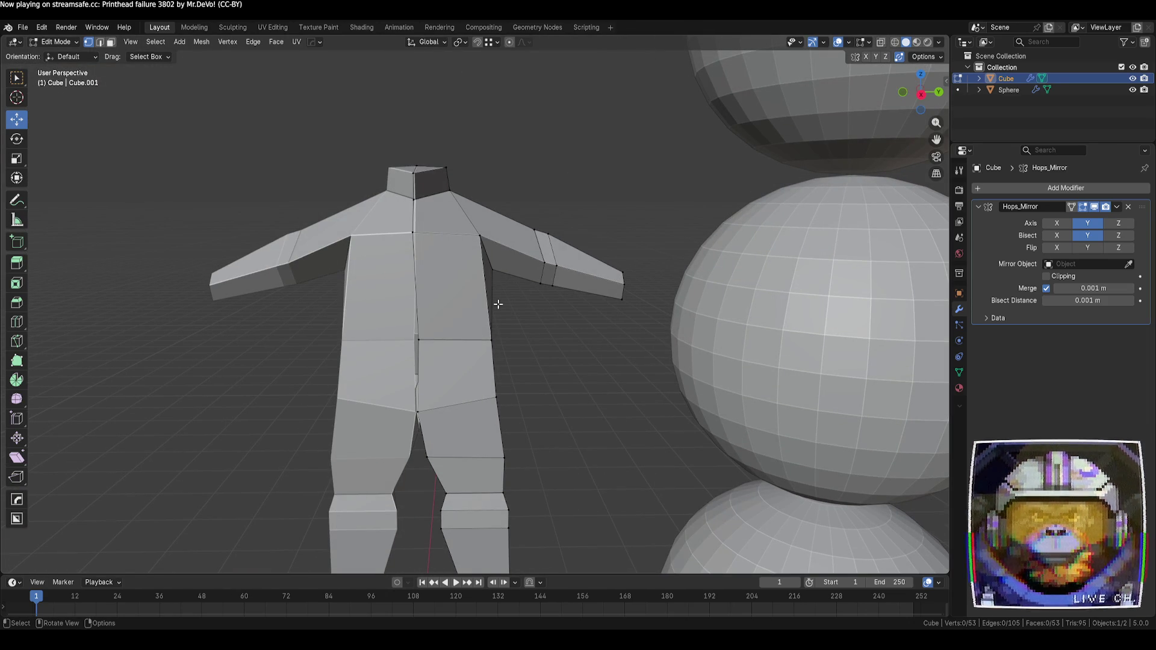
click(921, 94)
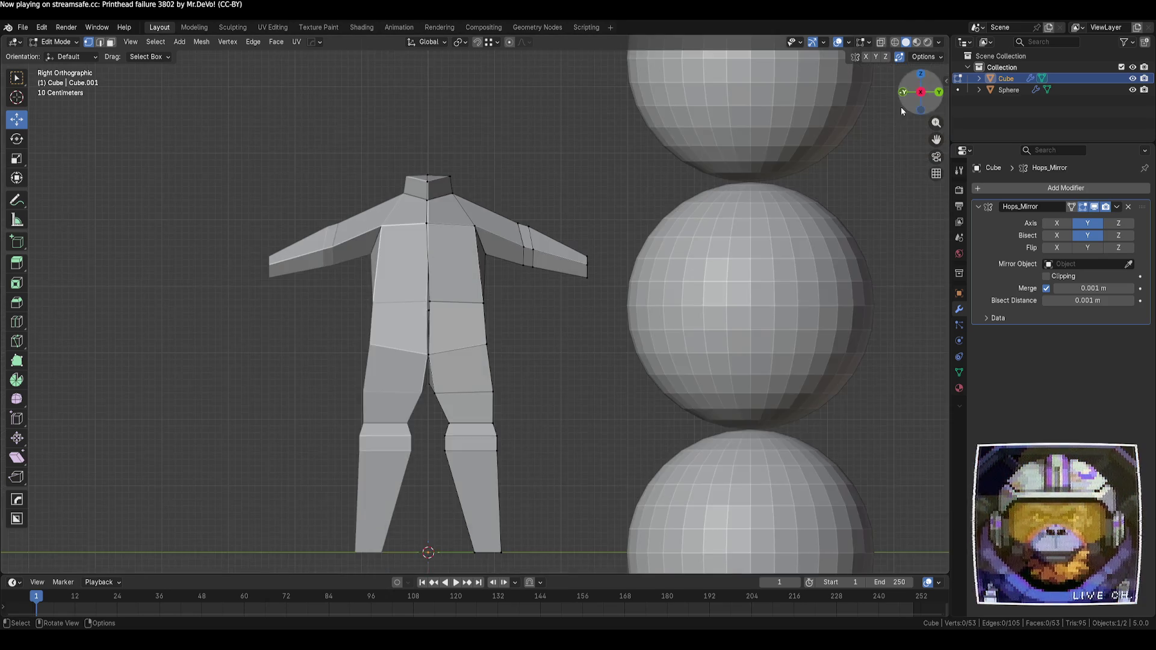
key(alt+z)
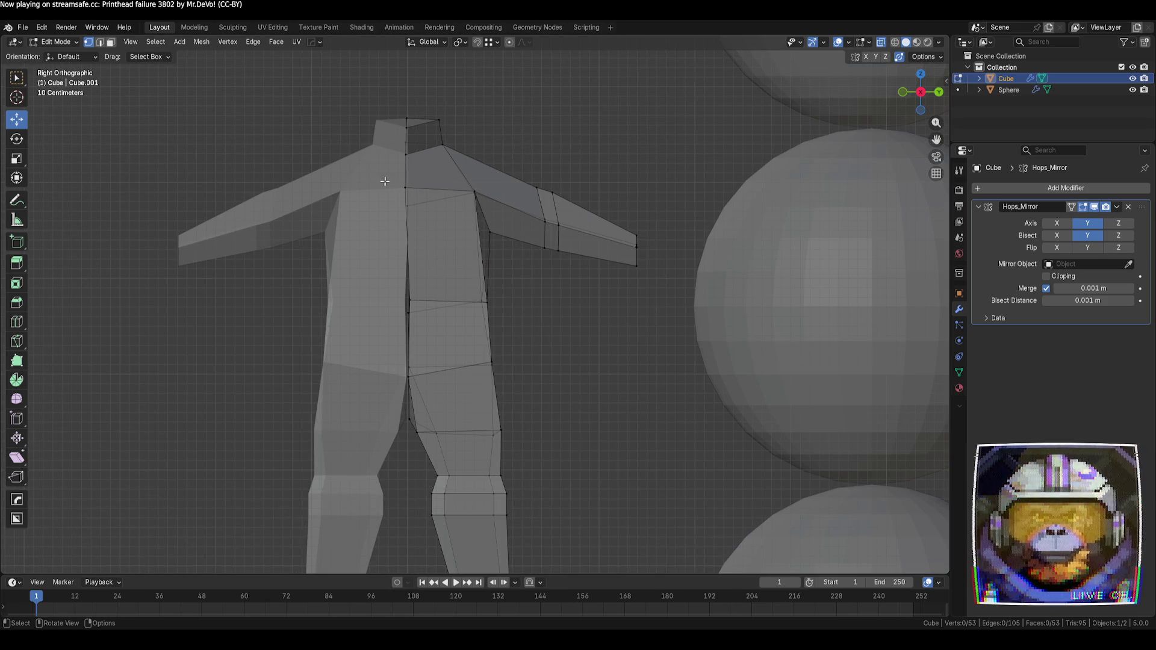
drag(381, 172, 485, 244)
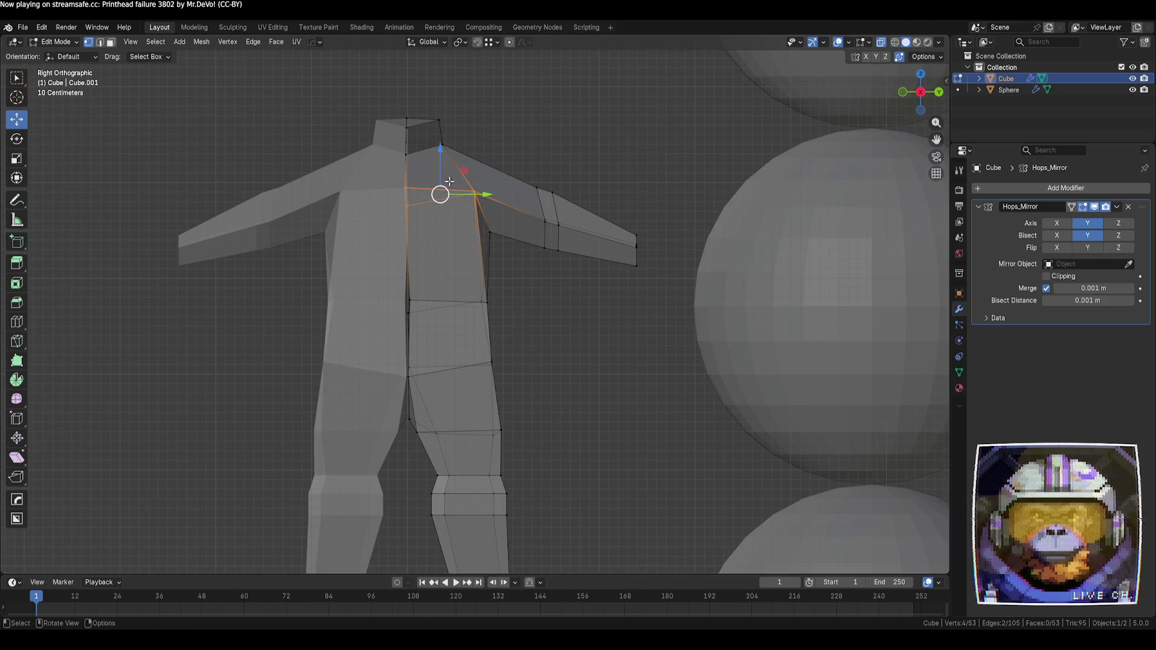
drag(437, 163, 438, 174)
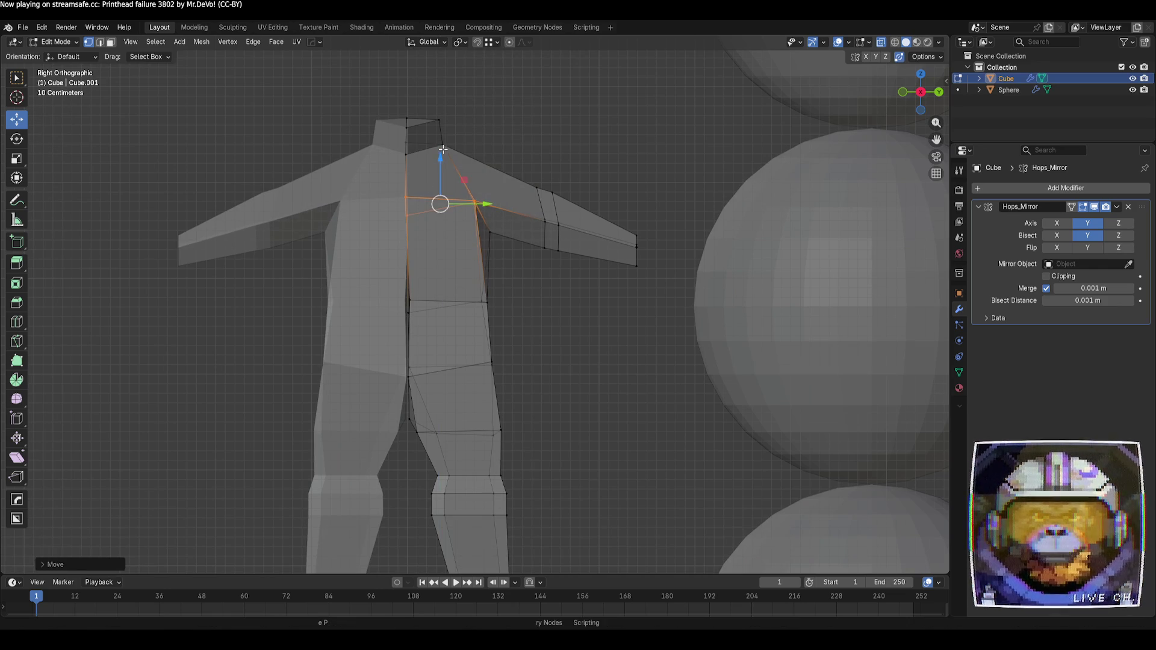
- Drop the top shoulder vertex further and shift it sideways, then deselect
click(442, 147)
drag(442, 124, 441, 147)
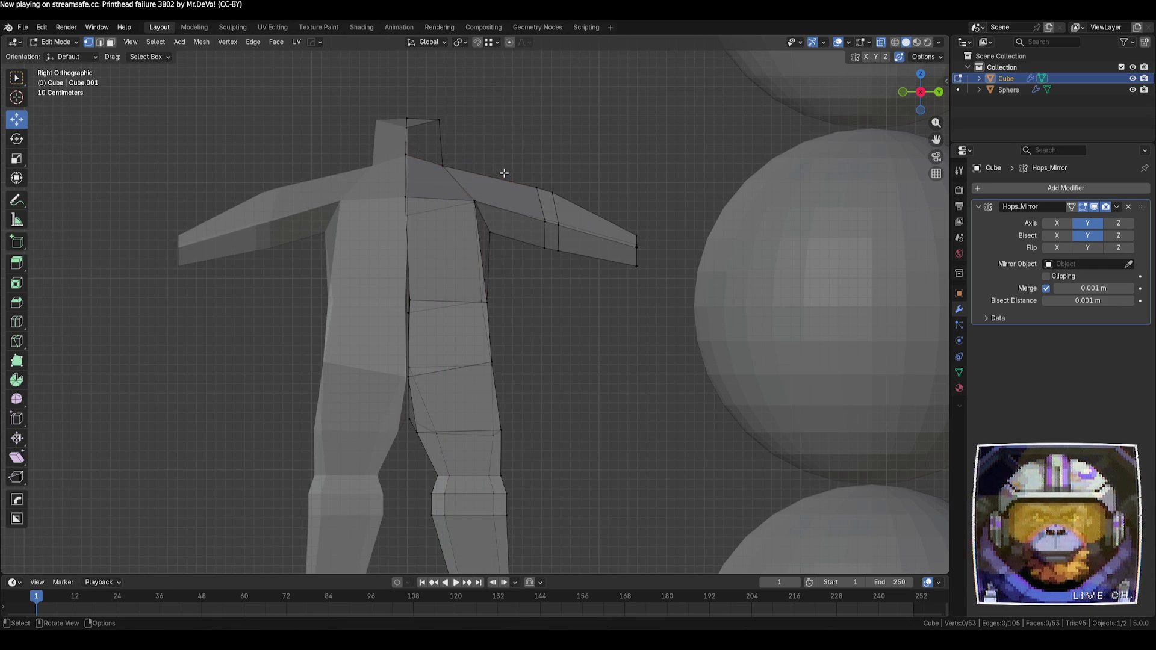
drag(483, 166, 490, 166)
mouse_move(431, 108)
mouse_down()
mouse_move(437, 127)
mouse_move(453, 106)
mouse_move(429, 109)
mouse_move(408, 91)
mouse_up()
click(560, 172)
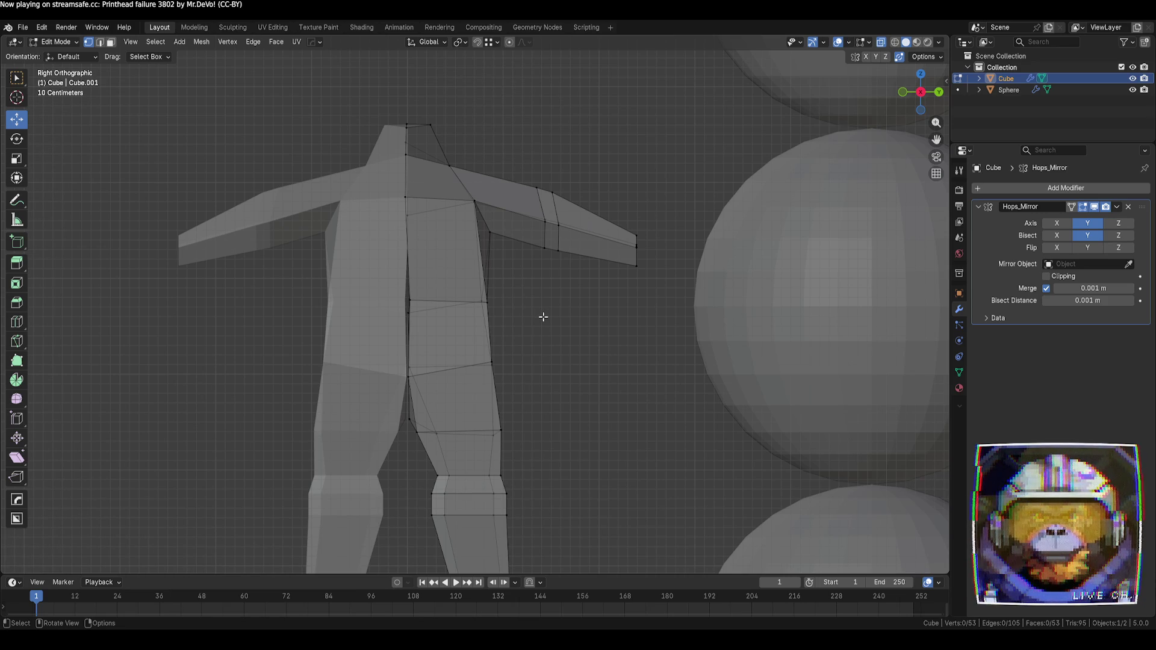
- With X-ray off, slide the upper and lower waist vertices along their edges
mouse_move(544, 316)
middle_down()
mouse_move(521, 337)
mouse_move(472, 335)
middle_up()
key(alt+z)
click(480, 338)
key(g)
key(g)
click(427, 346)
click(427, 420)
key(g)
key(g)
click(449, 424)
- Reposition a lower leg vertex, adjusting it up, inward, then back down and outward
mouse_move(549, 402)
middle_down()
mouse_move(588, 325)
mouse_move(547, 367)
mouse_move(569, 425)
middle_up()
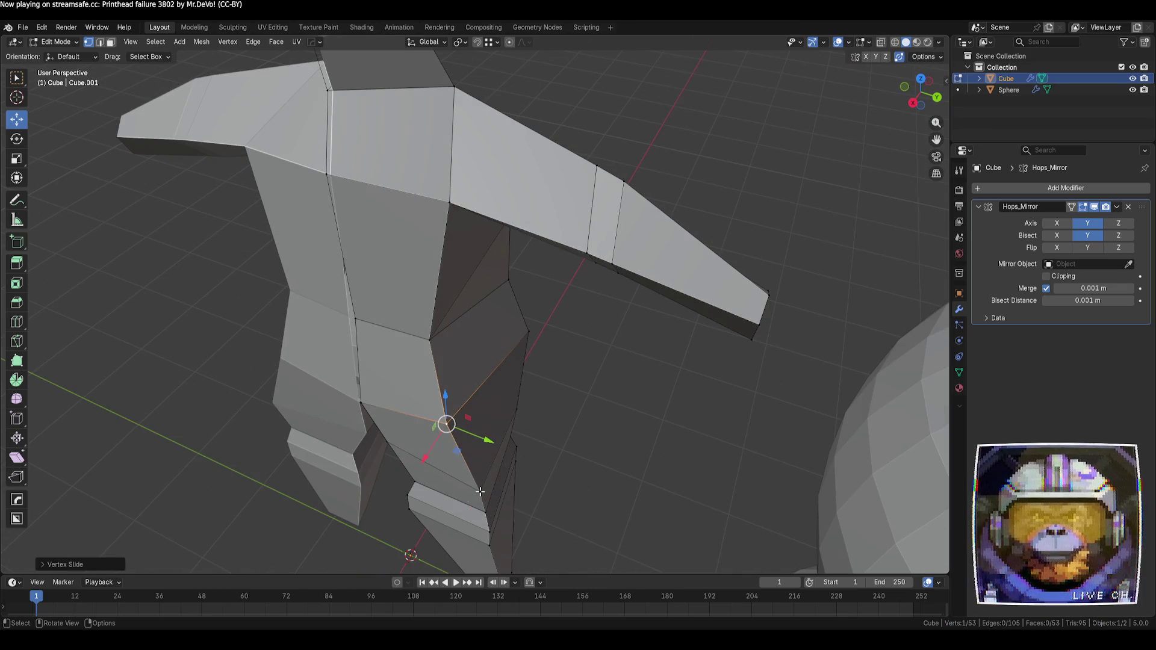
click(479, 491)
middle_drag(478, 491, 485, 525)
drag(485, 524, 474, 516)
middle_drag(474, 515, 514, 527)
drag(478, 514, 499, 562)
scroll(500, 565, down, 3)
mouse_move(488, 534)
middle_down()
mouse_move(612, 454)
mouse_move(609, 434)
mouse_move(558, 476)
middle_up()
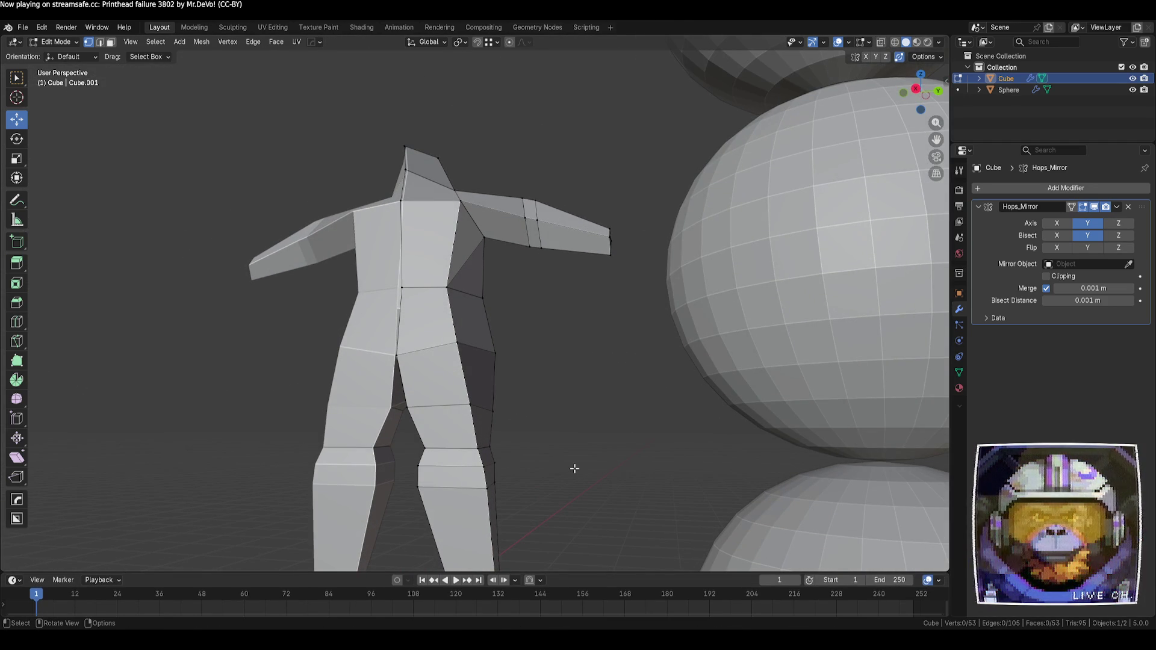
scroll(568, 460, down, 3)
scroll(541, 400, up, 2)
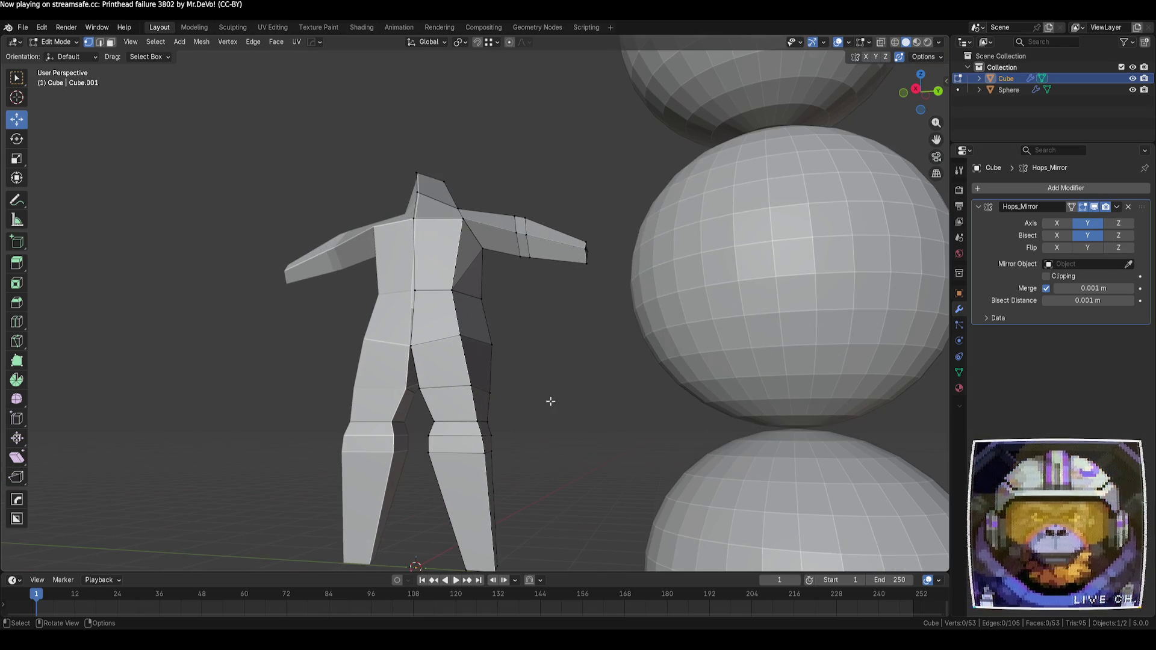
mouse_move(511, 401)
middle_down()
mouse_move(514, 439)
mouse_move(502, 419)
middle_up()
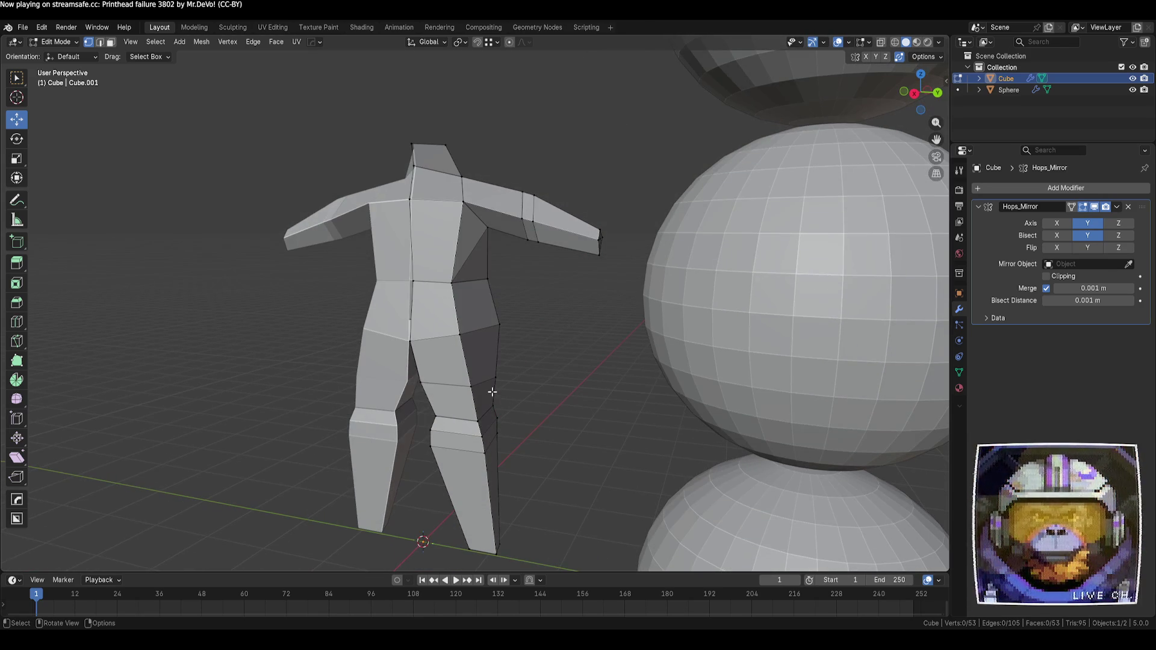
- In edge mode, select an edge path down the outer leg and slide it across the leg
key(2)
click(469, 361)
ctrl+click(489, 458)
mouse_move(489, 457)
middle_down()
mouse_move(581, 453)
mouse_move(489, 533)
middle_up()
key(g)
key(g)
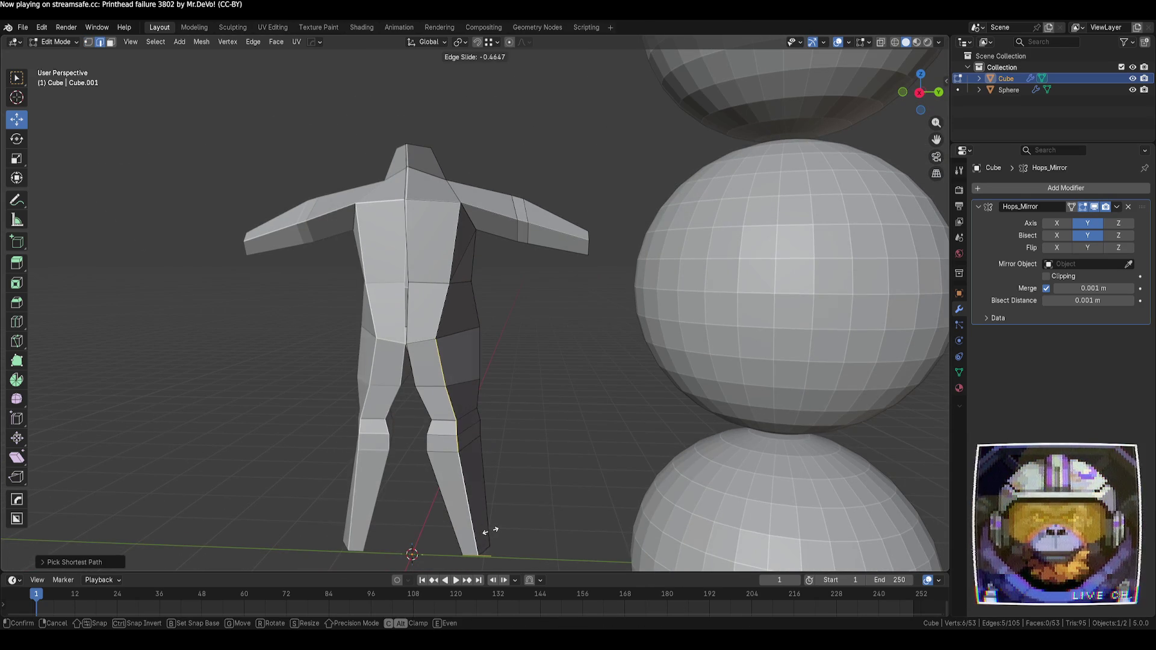
click(488, 531)
click(530, 503)
mouse_move(530, 503)
middle_down()
mouse_move(510, 499)
mouse_move(639, 488)
mouse_move(555, 482)
mouse_move(509, 464)
mouse_move(666, 458)
mouse_move(563, 440)
middle_up()
scroll(634, 453, up, 3)
scroll(563, 442, down, 3)
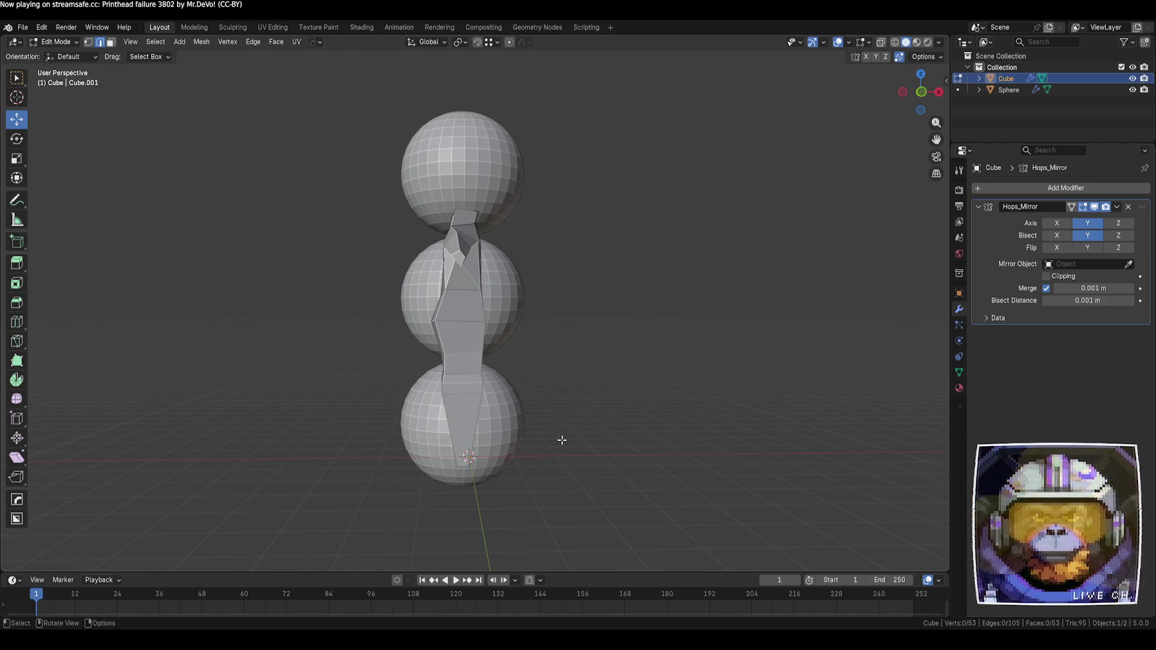
scroll(562, 440, down, 4)
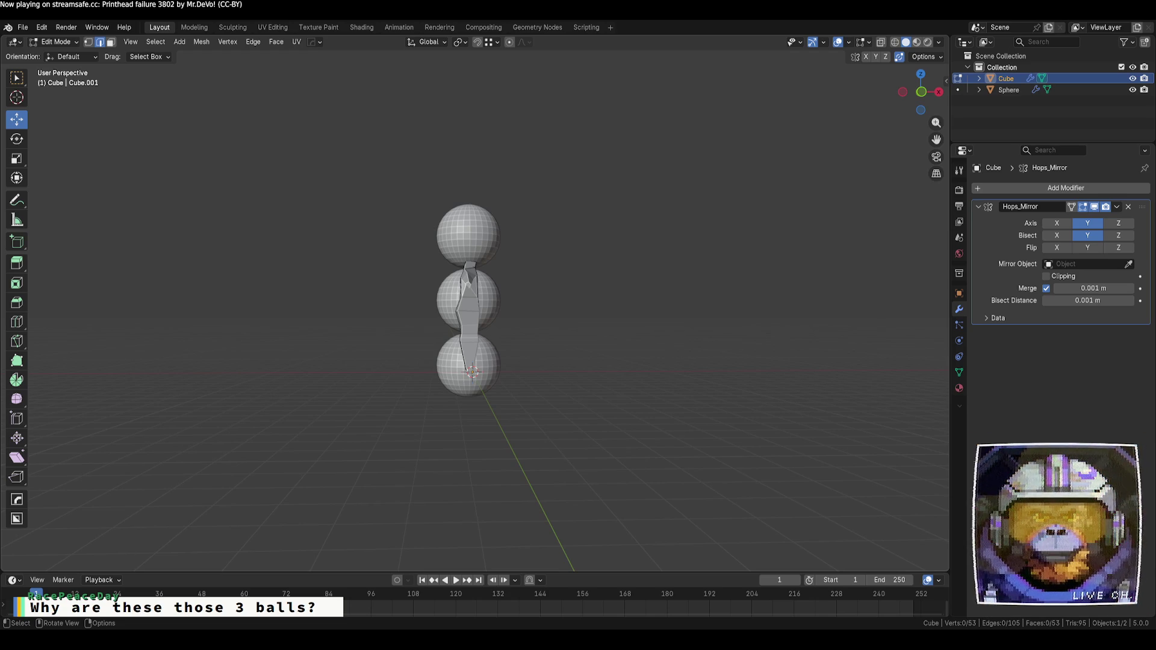
middle_drag(575, 454, 526, 465)
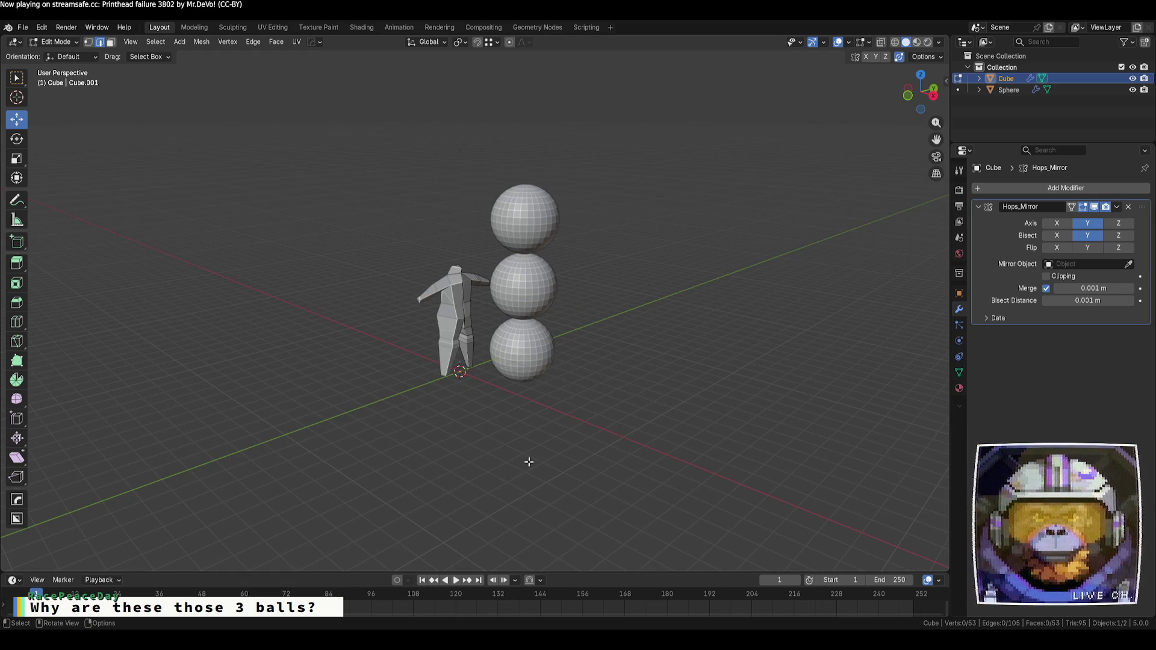
scroll(487, 392, up, 3)
mouse_move(705, 403)
middle_down()
mouse_move(605, 391)
mouse_move(666, 410)
middle_up()
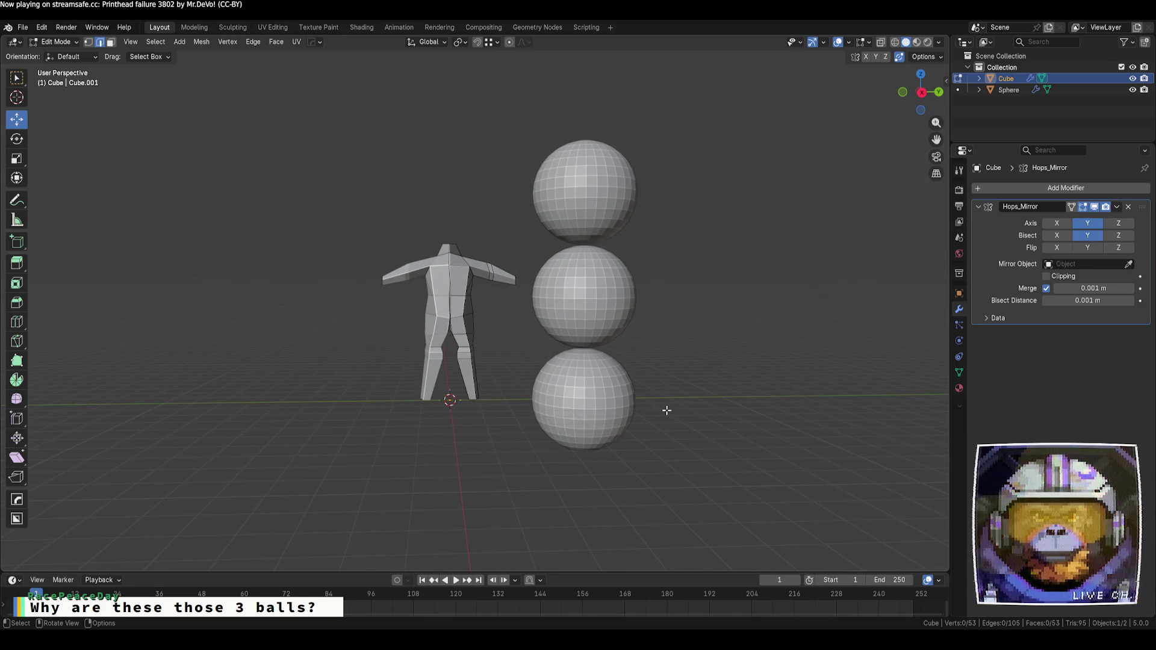
mouse_move(666, 410)
middle_down()
mouse_move(650, 413)
mouse_move(653, 428)
mouse_move(655, 405)
middle_up()
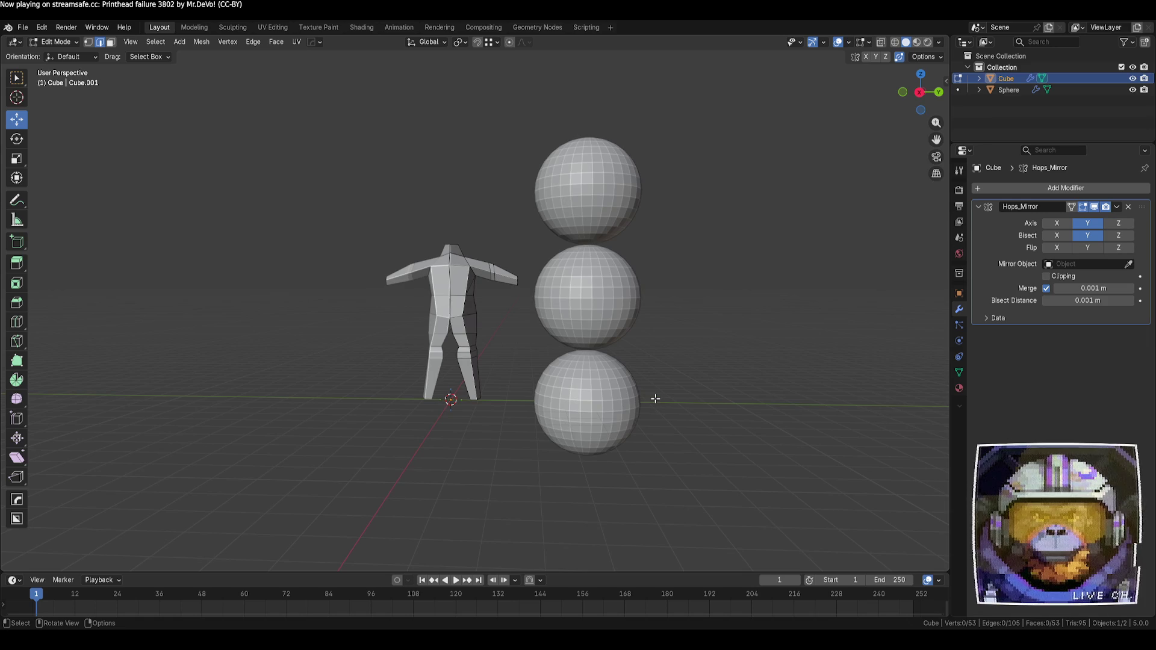
scroll(655, 399, up, 4)
scroll(654, 396, down, 3)
scroll(655, 395, up, 2)
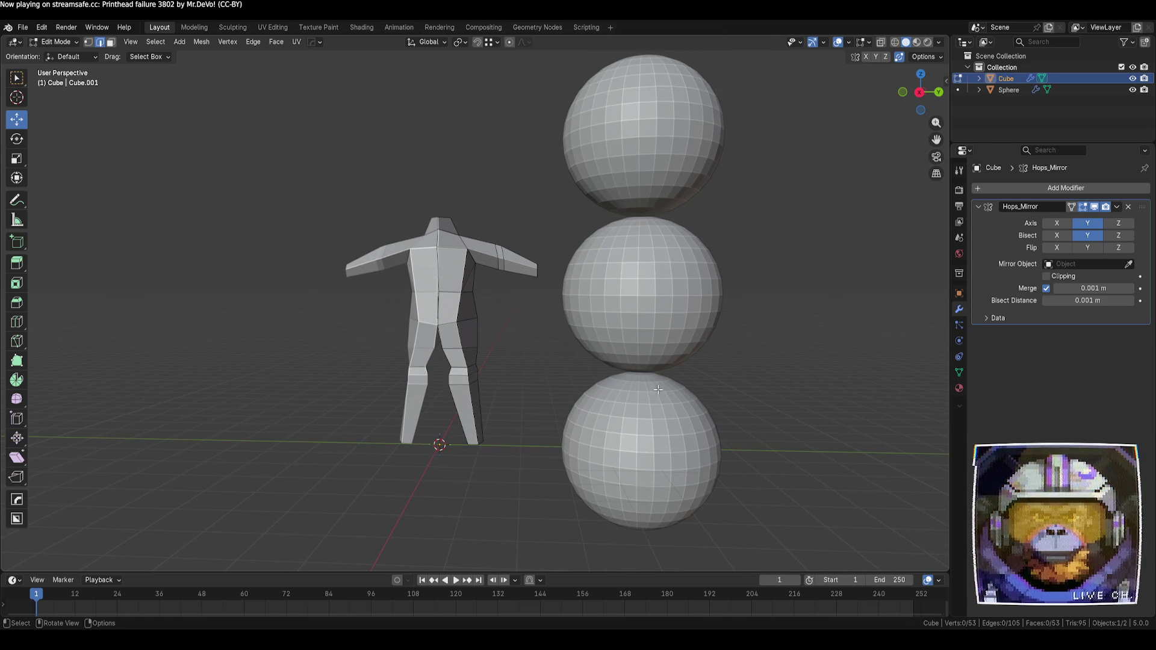
- Exit the figure's Edit Mode and select the sphere stack, undoing an accidental move
click(448, 273)
key(Tab)
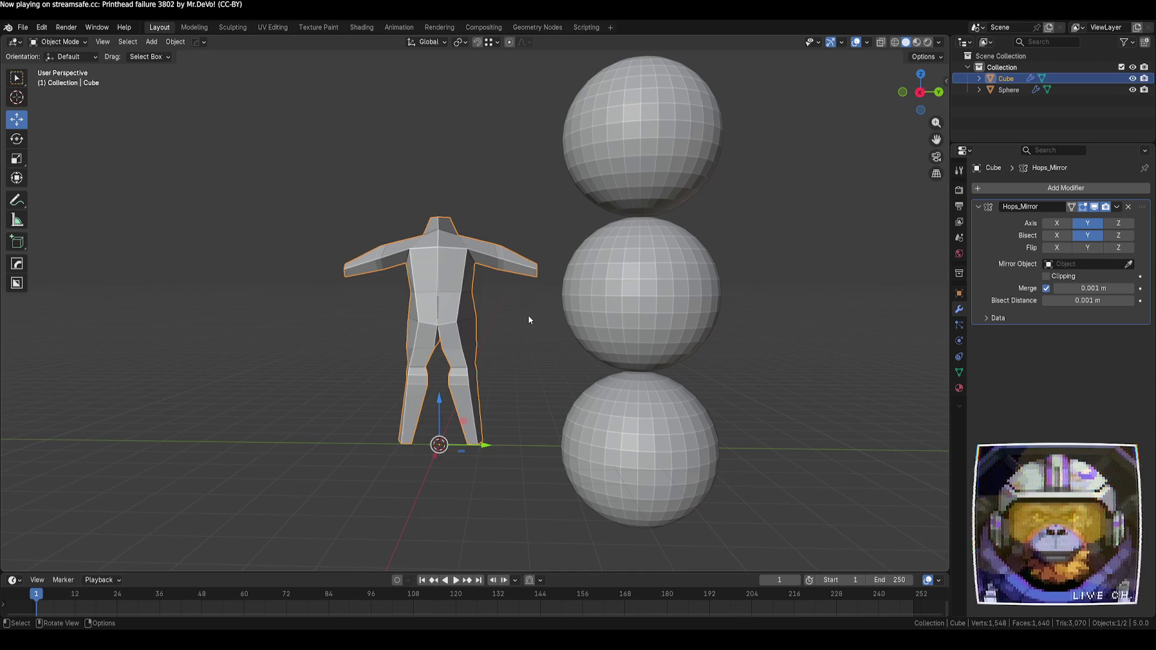
click(528, 316)
mouse_move(528, 315)
middle_down()
mouse_move(539, 353)
mouse_move(532, 320)
middle_up()
click(628, 188)
scroll(625, 199, down, 2)
drag(628, 188, 497, 189)
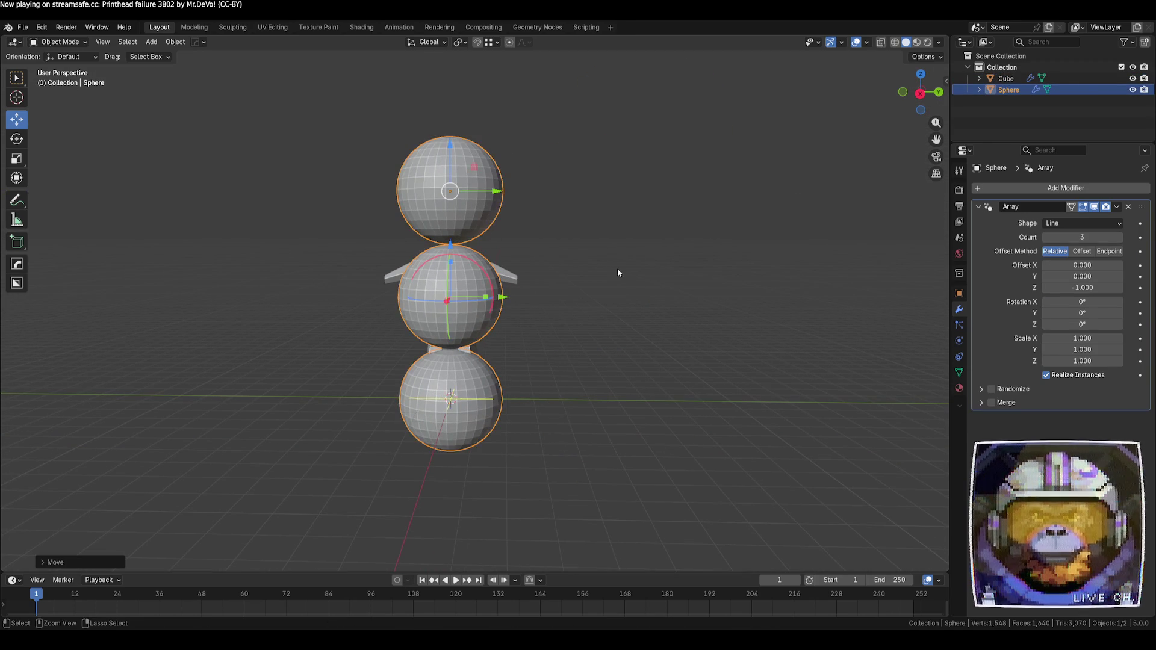
key(ctrl+z)
click(464, 293)
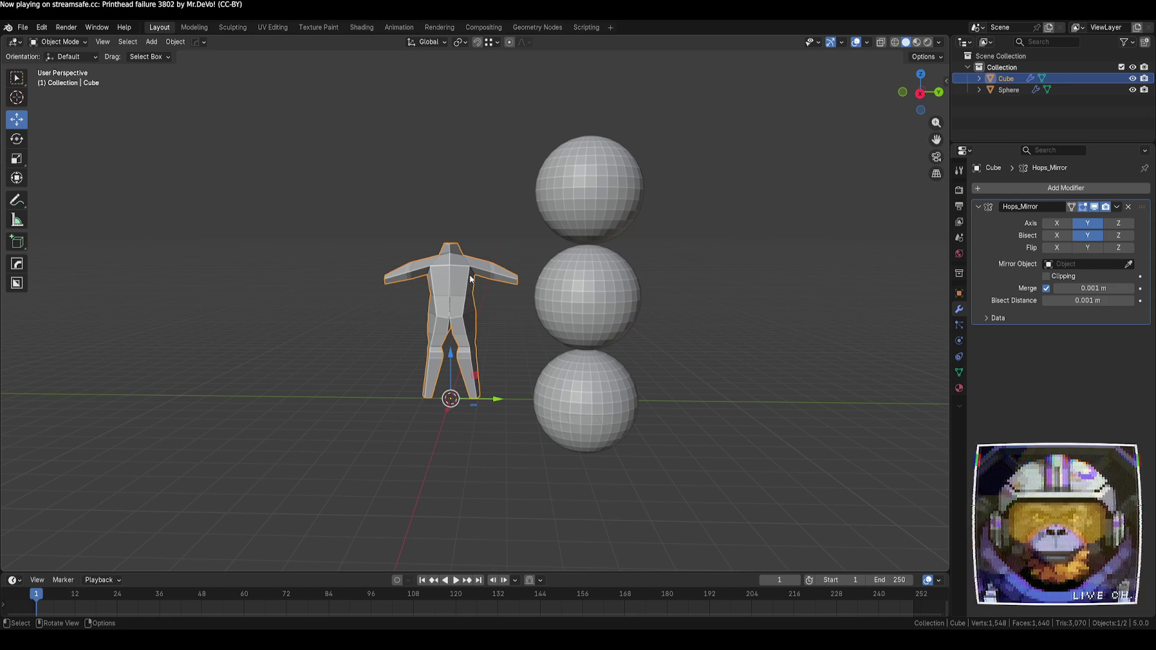
click(624, 193)
- Edit the sphere mesh with proportional editing on and Smooth falloff
key(Tab)
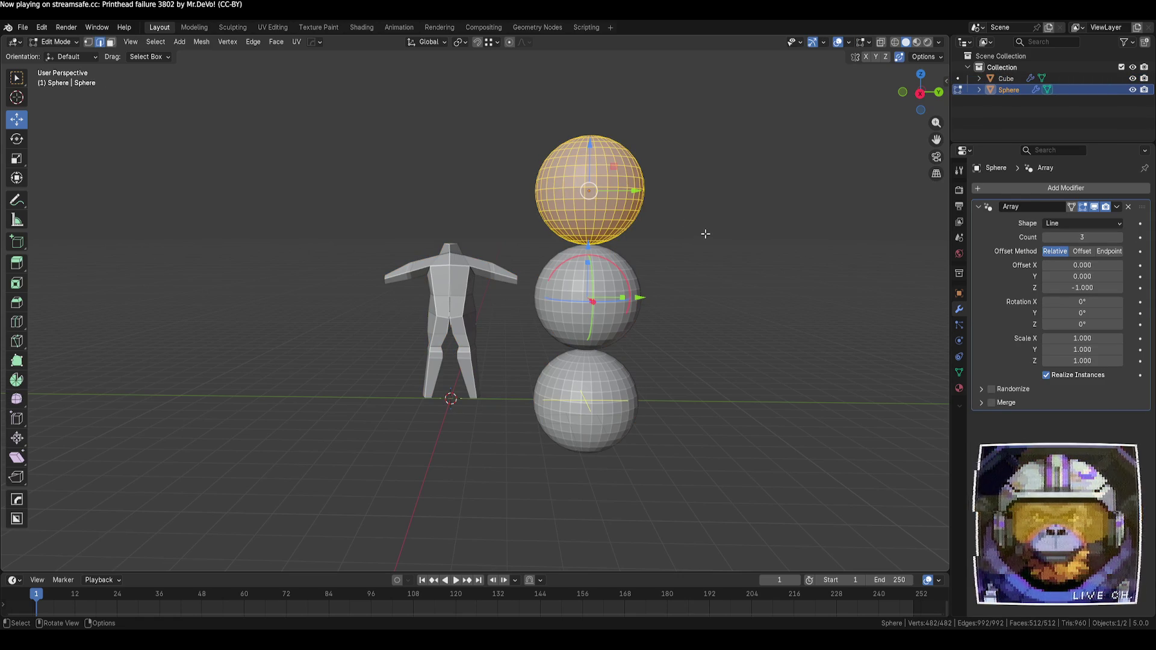
key(o)
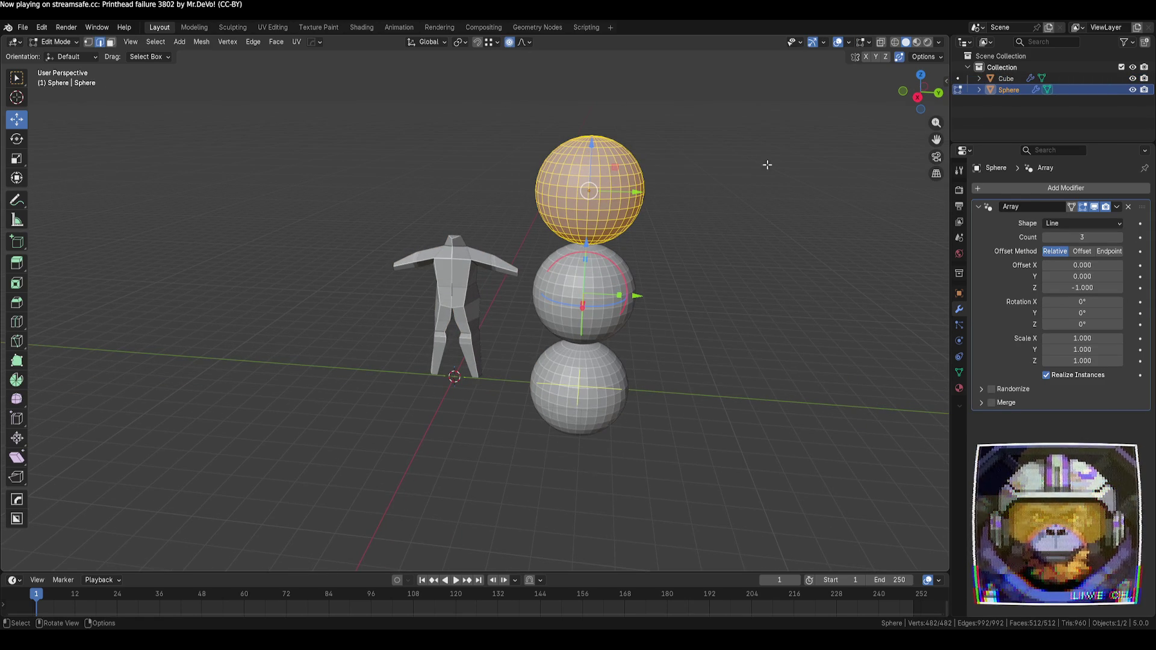
middle_drag(766, 163, 623, 197)
click(624, 198)
key(g)
key(y)
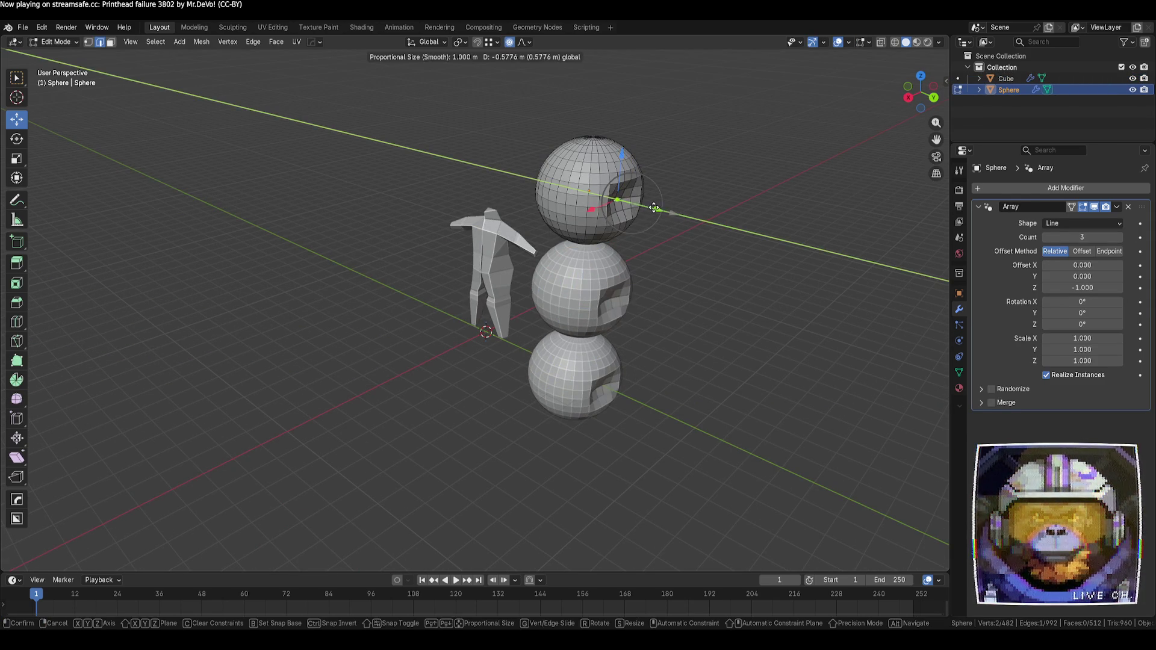
key(Escape)
click(526, 43)
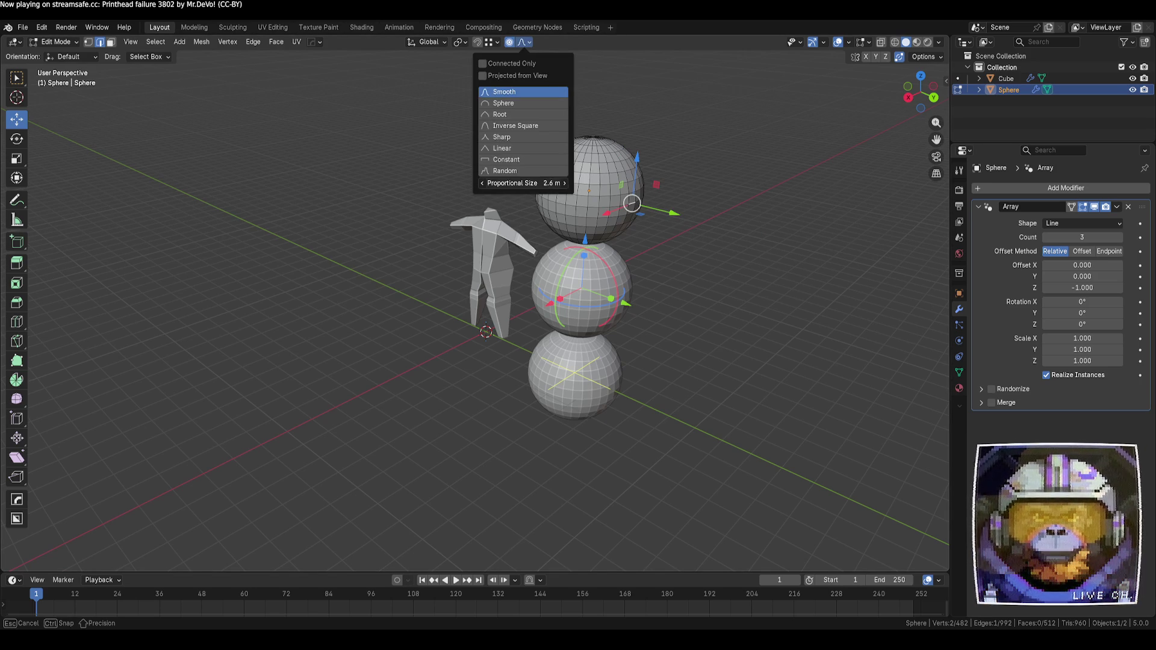
click(663, 213)
- Softly stretch the top sphere along Y, pull its top vertex down, and shift vertices along X
drag(674, 215, 646, 206)
mouse_move(646, 207)
middle_down()
mouse_move(723, 227)
mouse_move(536, 199)
middle_up()
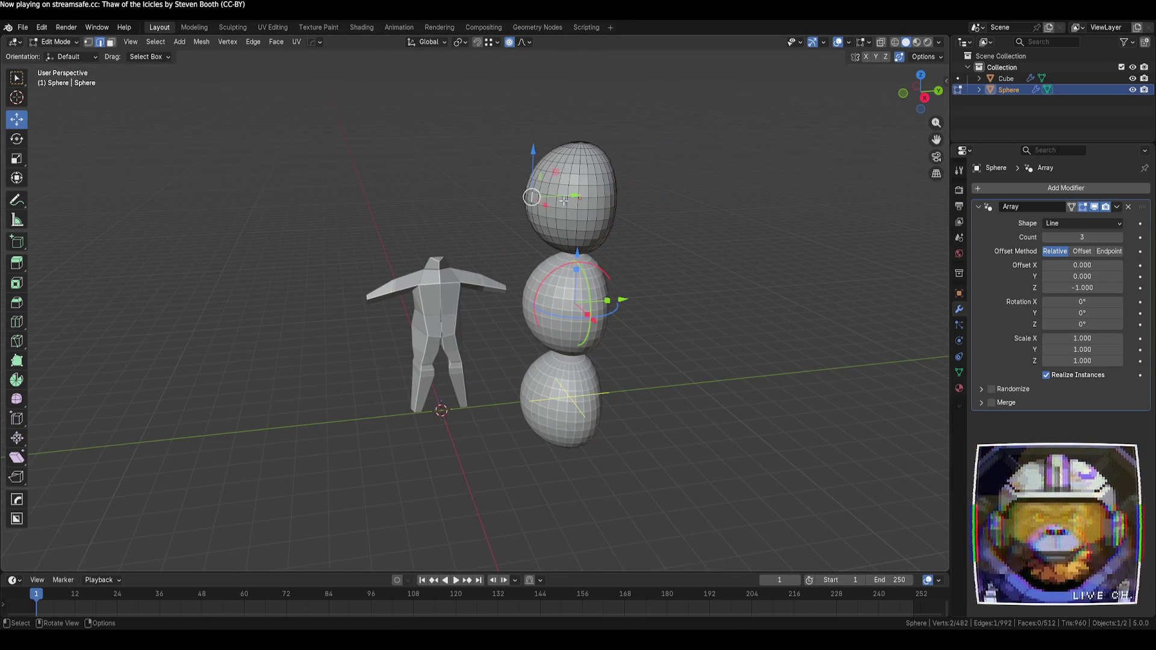
key(g)
key(y)
click(595, 197)
click(725, 261)
mouse_move(725, 260)
middle_down()
mouse_move(684, 248)
mouse_move(590, 140)
middle_up()
click(591, 140)
drag(590, 102, 586, 130)
click(704, 206)
mouse_move(704, 207)
middle_down()
mouse_move(696, 250)
mouse_move(714, 227)
mouse_move(622, 257)
mouse_move(552, 200)
middle_up()
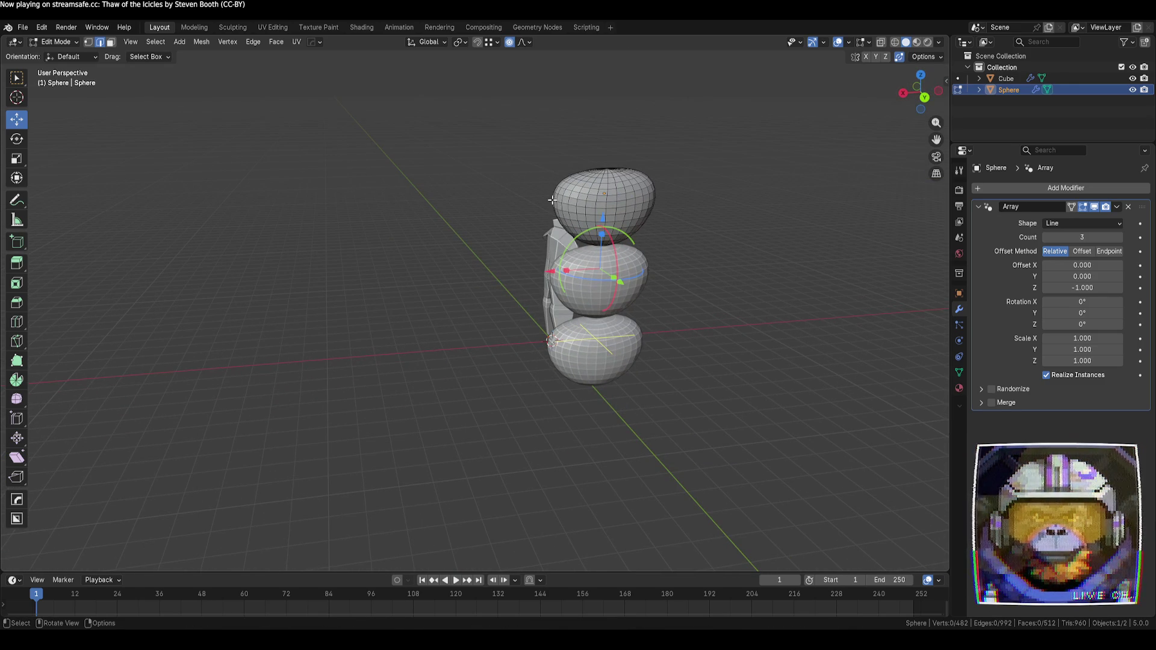
mouse_move(513, 205)
mouse_down()
mouse_move(558, 207)
mouse_move(547, 206)
mouse_up()
- Round out the top sphere's bump and reshape the spheres along Y in side view, back in Object Mode
middle_drag(754, 250, 691, 241)
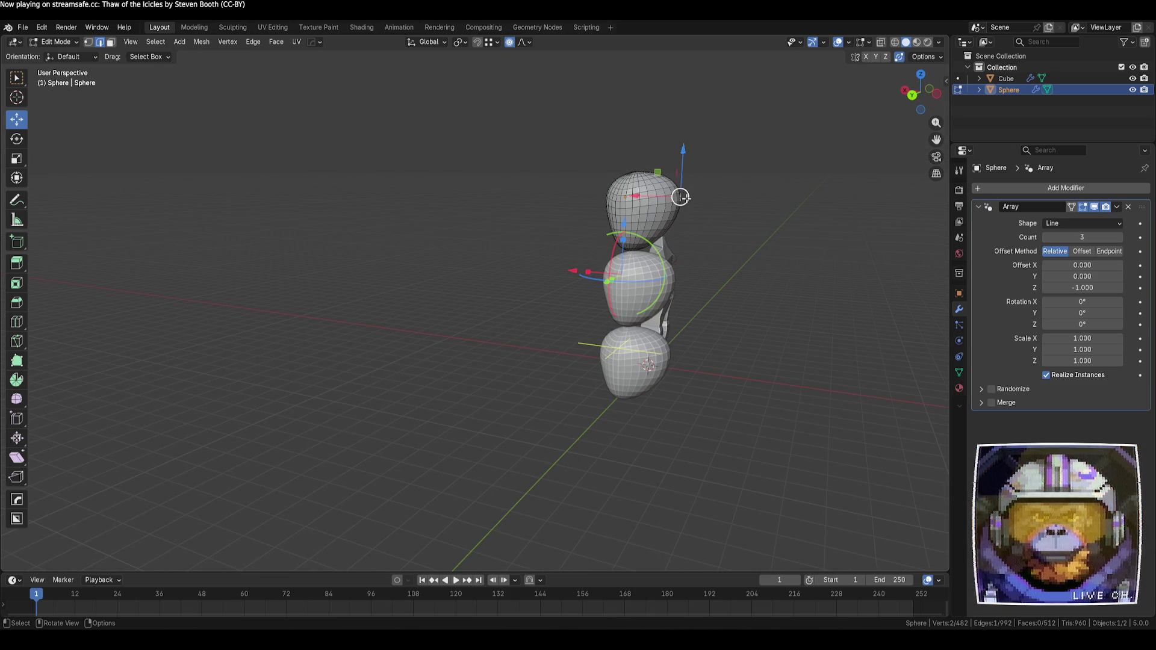
drag(680, 197, 659, 199)
click(712, 284)
mouse_move(712, 284)
middle_down()
mouse_move(691, 294)
mouse_move(694, 310)
middle_up()
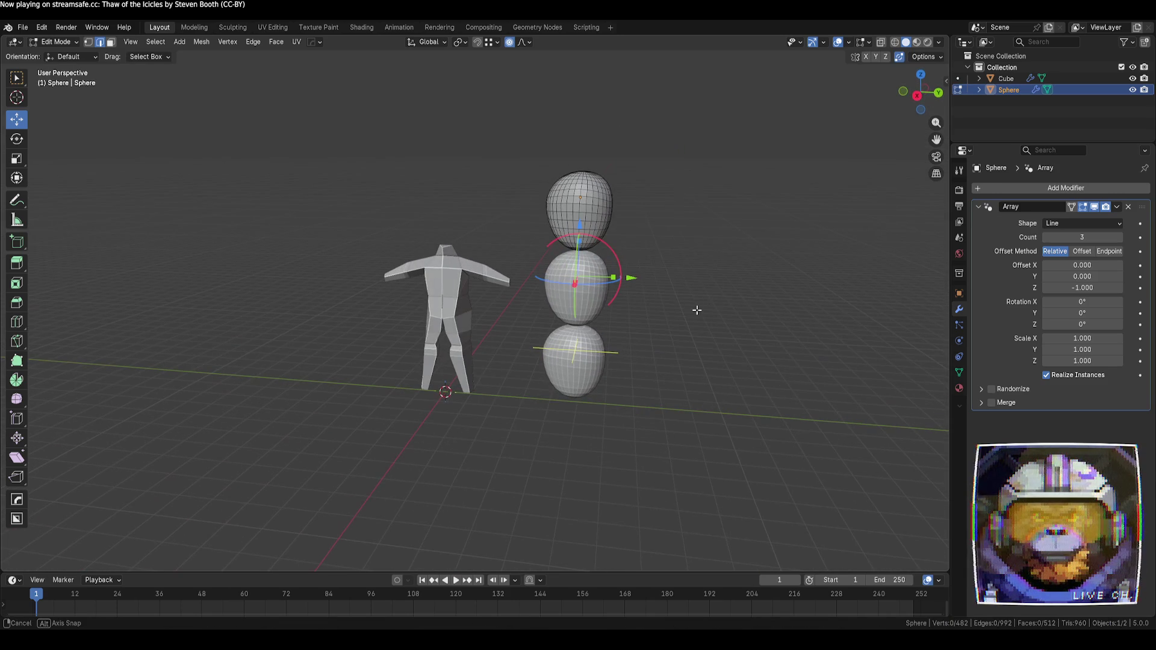
click(914, 97)
drag(592, 206, 644, 212)
scroll(609, 211, up, 3)
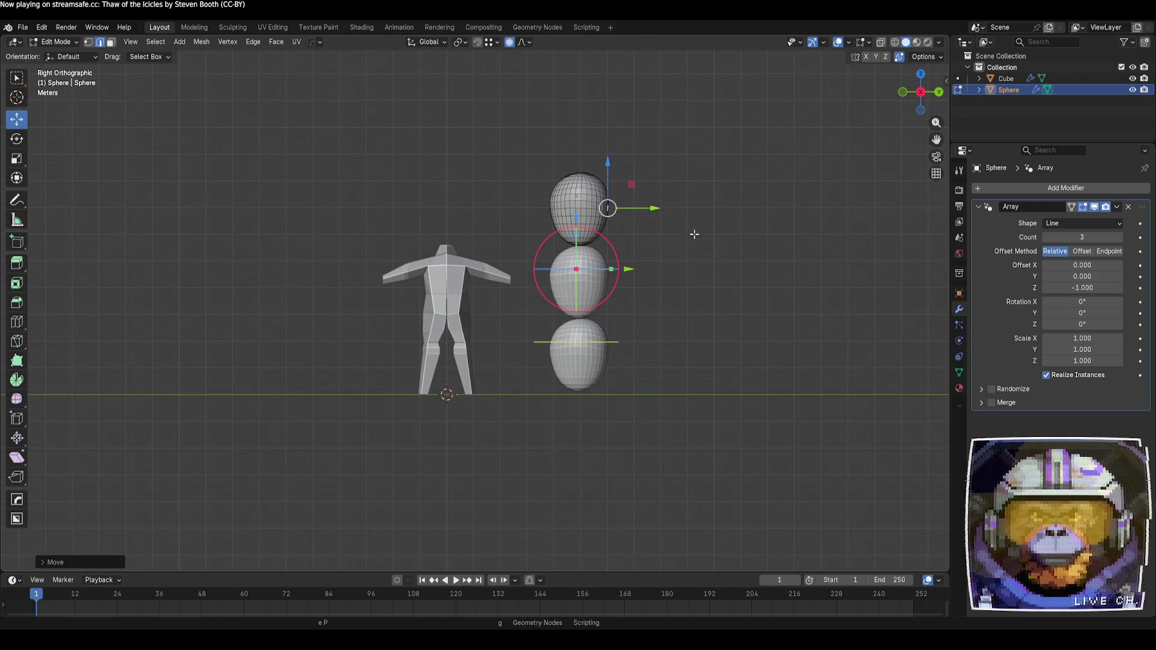
click(750, 289)
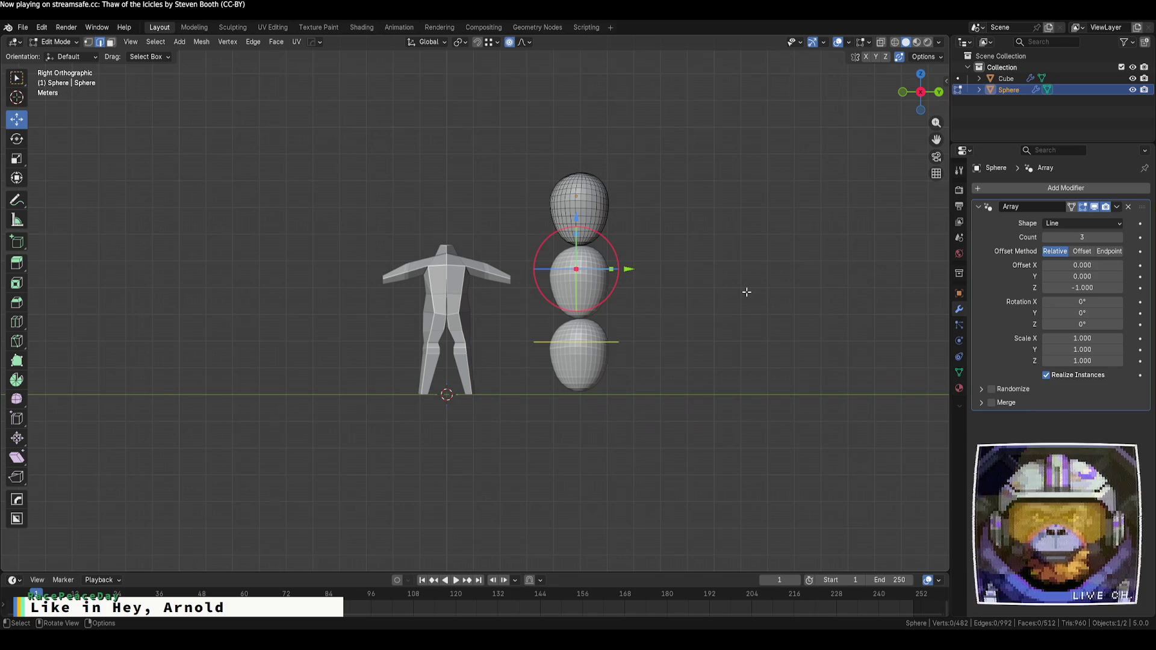
mouse_move(855, 396)
middle_down()
mouse_move(717, 382)
mouse_move(747, 343)
mouse_move(653, 381)
mouse_move(761, 395)
mouse_move(746, 367)
middle_up()
key(Tab)
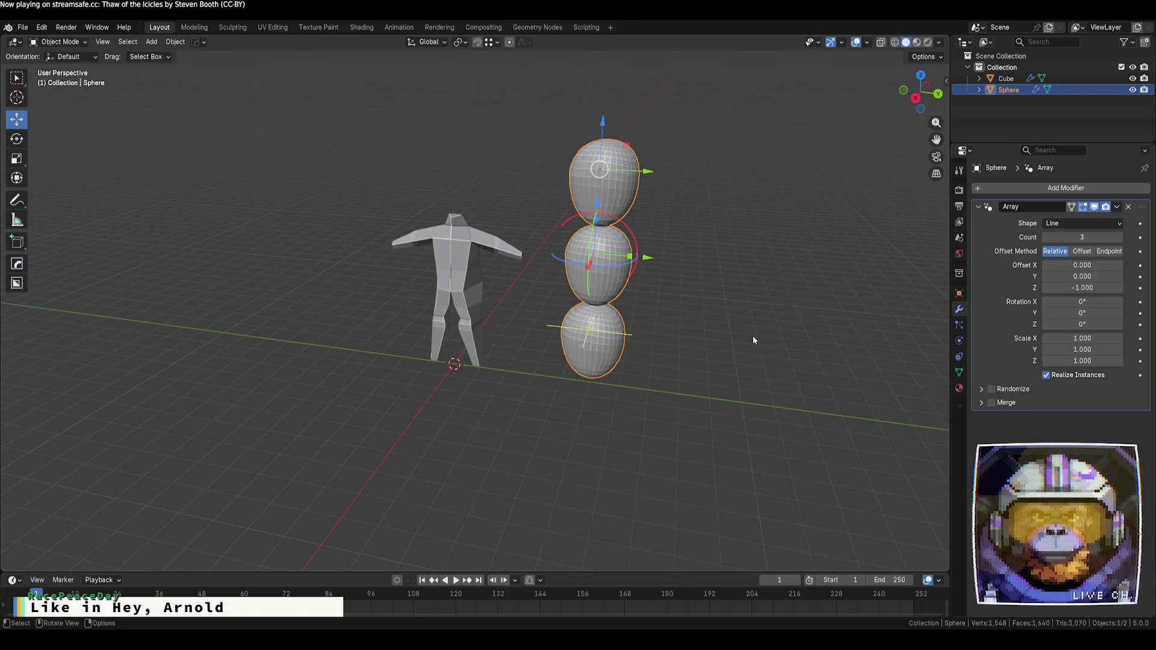
- Move the sphere stack over onto the figure and lower it slightly
click(749, 291)
mouse_move(727, 252)
middle_down()
mouse_move(658, 274)
mouse_move(519, 268)
mouse_move(478, 236)
mouse_move(705, 338)
mouse_move(726, 258)
middle_up()
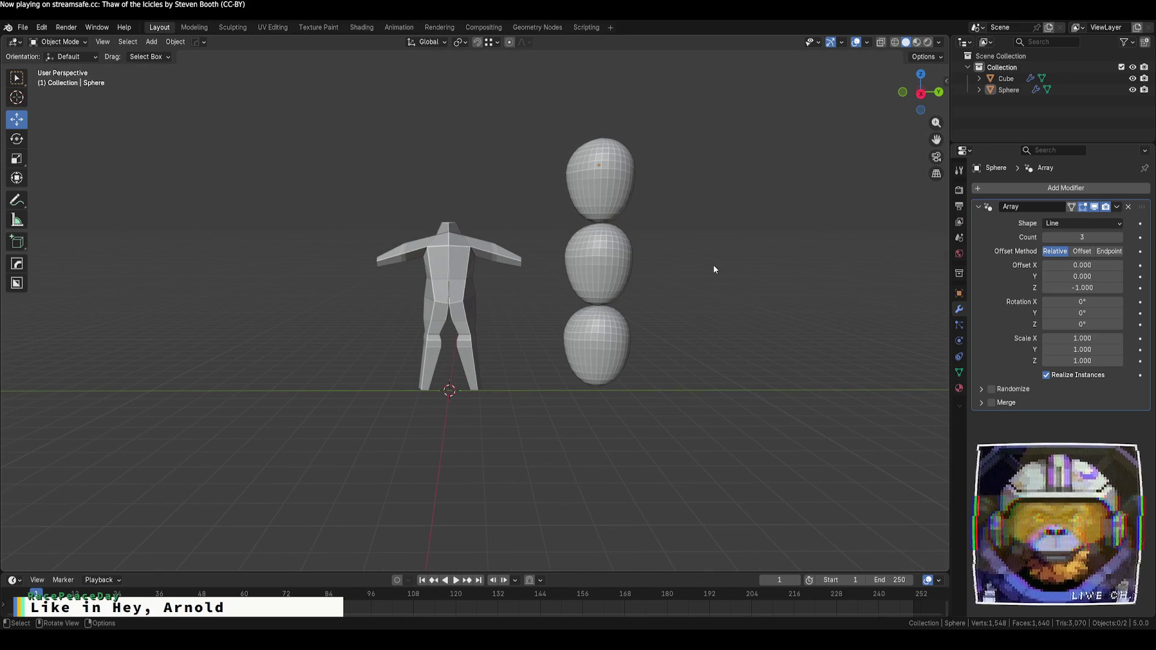
click(618, 181)
drag(649, 164, 491, 165)
drag(440, 128, 440, 136)
mouse_move(693, 257)
middle_down()
mouse_move(488, 264)
mouse_move(687, 252)
mouse_move(720, 262)
middle_up()
click(720, 267)
click(609, 185)
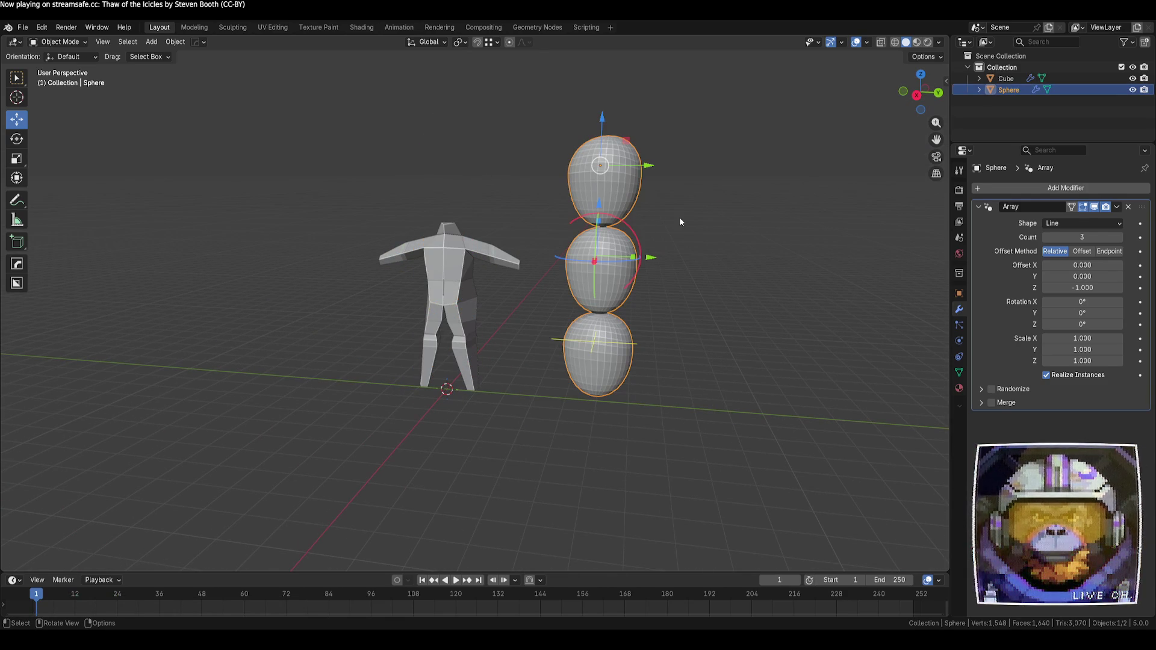
- Duplicate the spheres as Sphere.001, remove its Array modifier, and center it on the shoulders
right_click(590, 195)
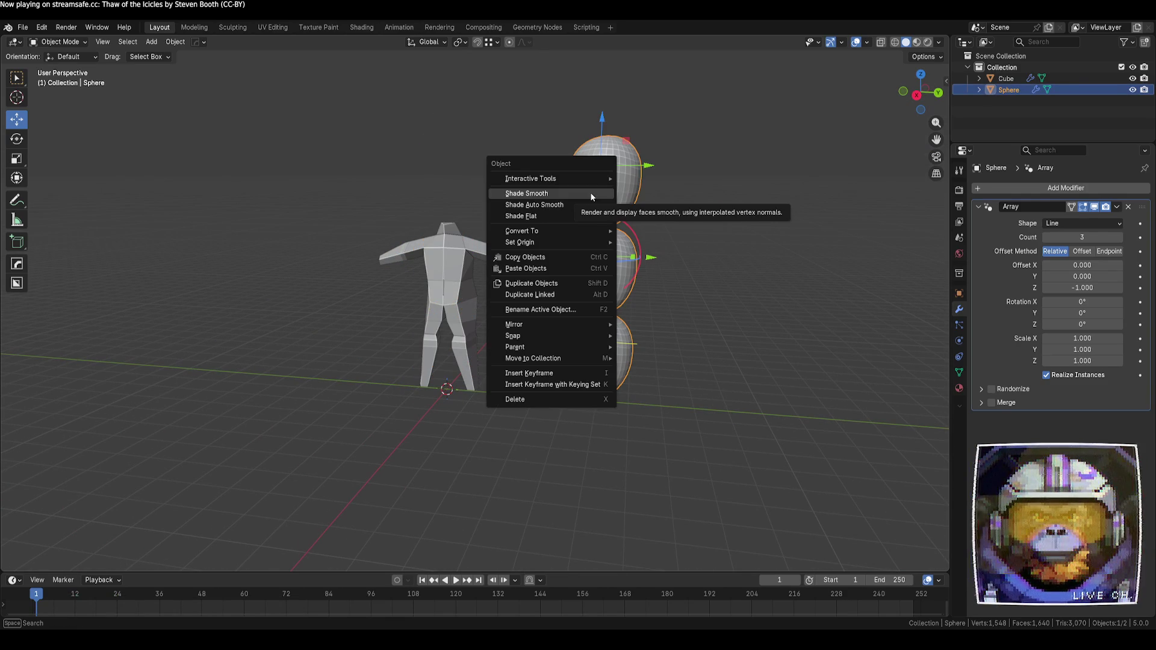
click(529, 295)
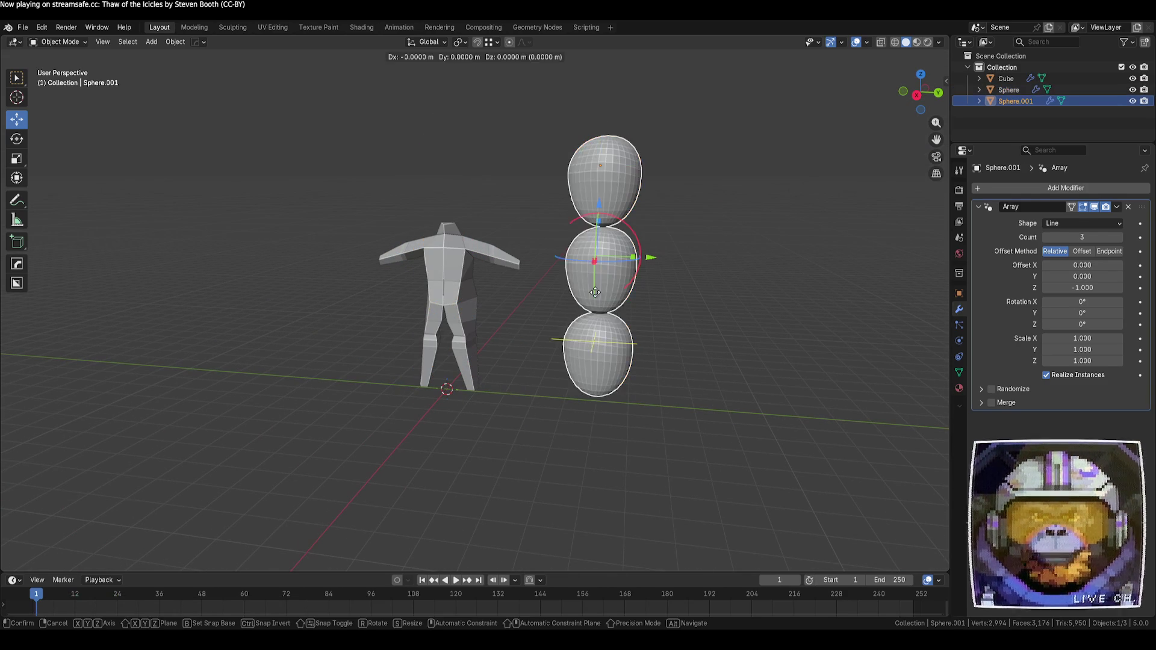
click(674, 273)
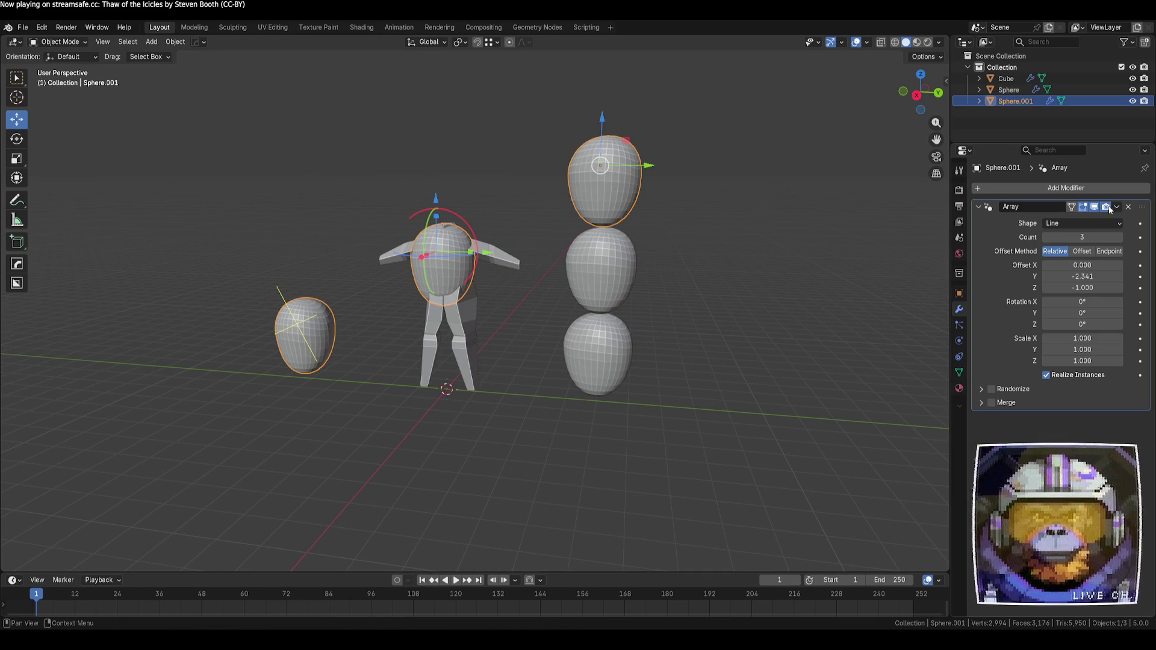
click(1128, 206)
drag(648, 166, 491, 179)
drag(437, 124, 437, 145)
drag(493, 175, 500, 176)
click(699, 205)
scroll(505, 374, up, 3)
middle_drag(504, 373, 560, 371)
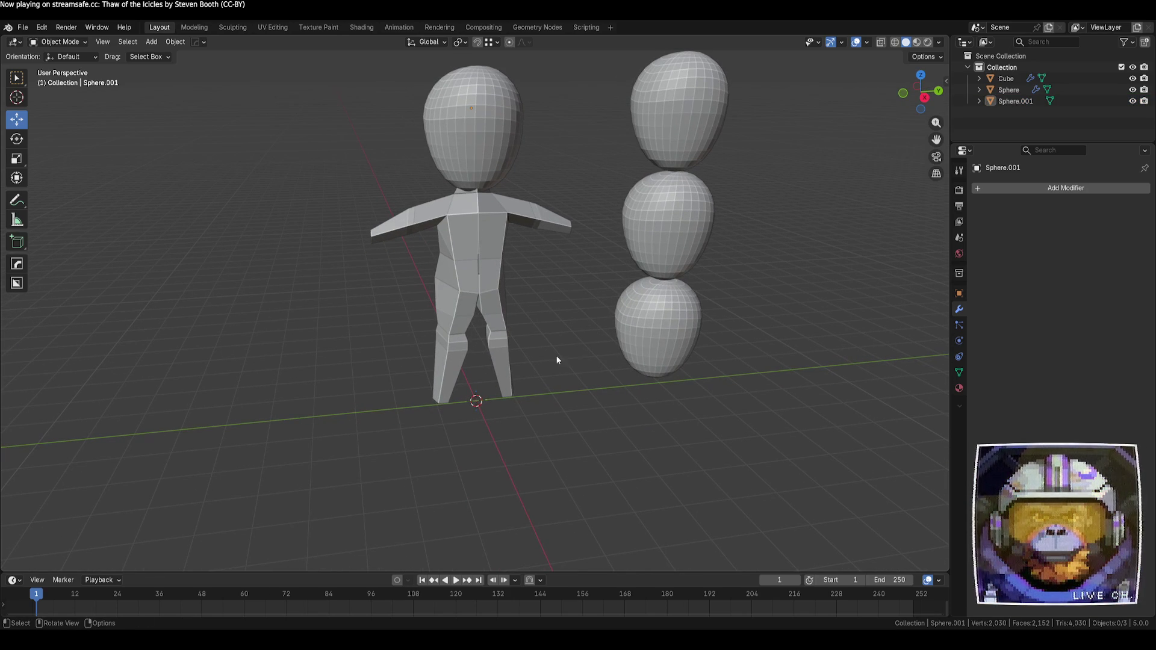
- Put the body into Edit Mode with vertex select and pick the vertex at the torso's side
mouse_move(742, 197)
middle_down()
mouse_move(588, 284)
mouse_move(594, 252)
mouse_move(633, 288)
mouse_move(577, 244)
middle_up()
mouse_move(565, 274)
middle_down()
mouse_move(689, 277)
mouse_move(745, 257)
mouse_move(509, 273)
middle_up()
scroll(510, 274, up, 2)
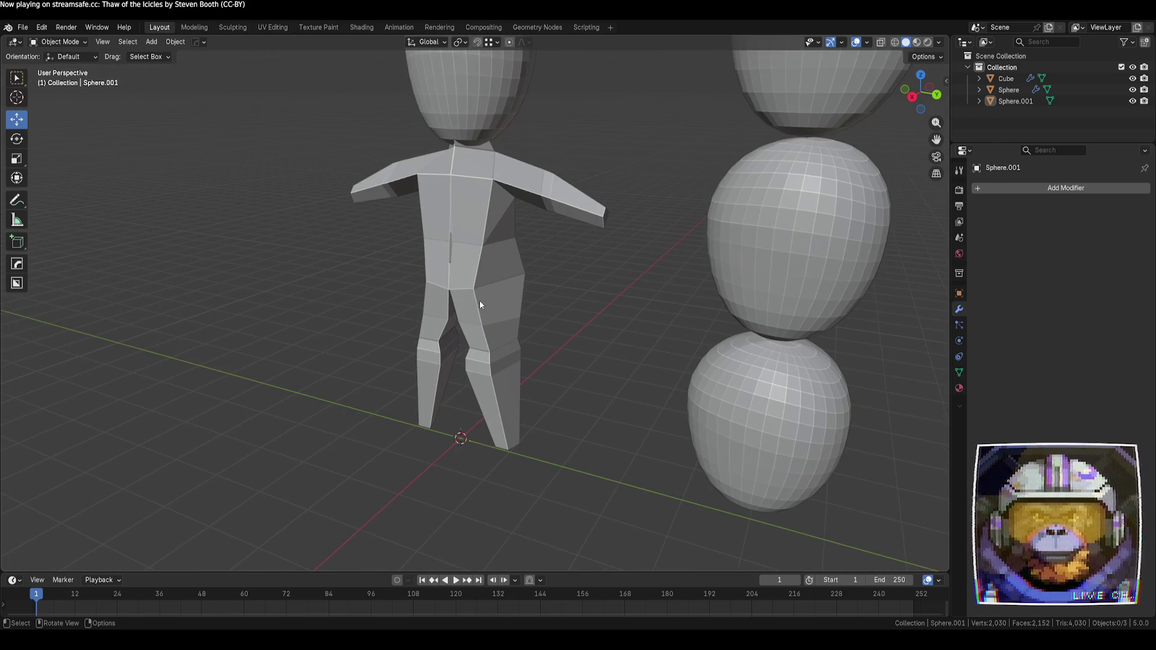
click(500, 302)
click(591, 334)
mouse_move(593, 337)
middle_down()
mouse_move(562, 318)
mouse_move(431, 323)
mouse_move(559, 313)
middle_up()
scroll(557, 312, up, 2)
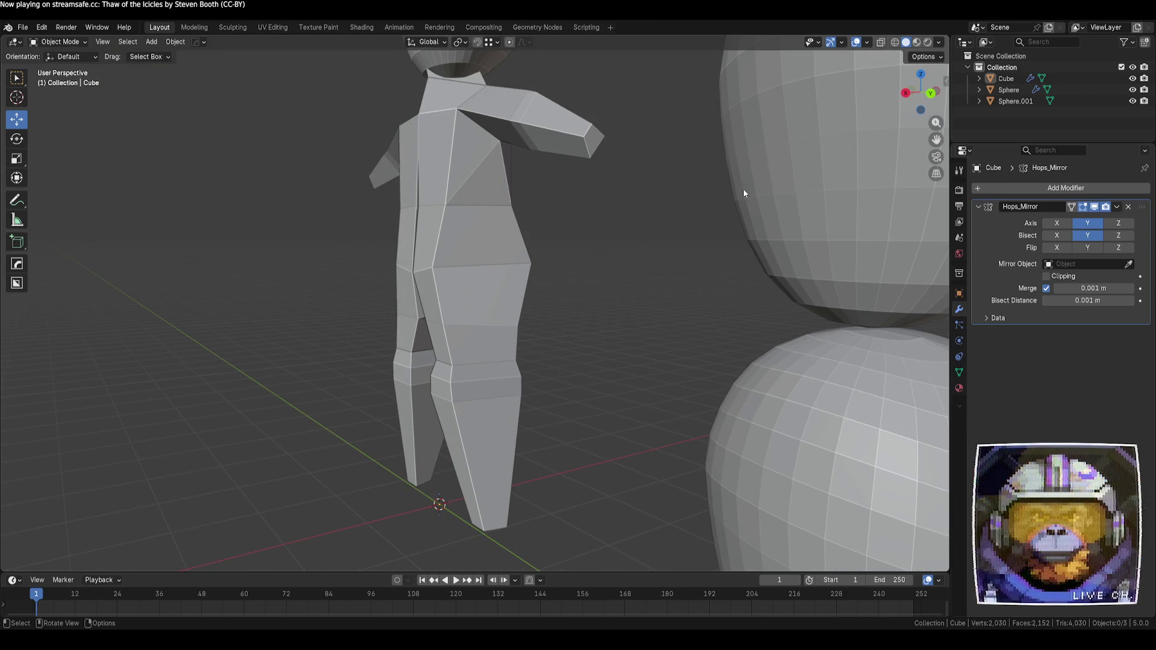
key(Tab)
click(479, 206)
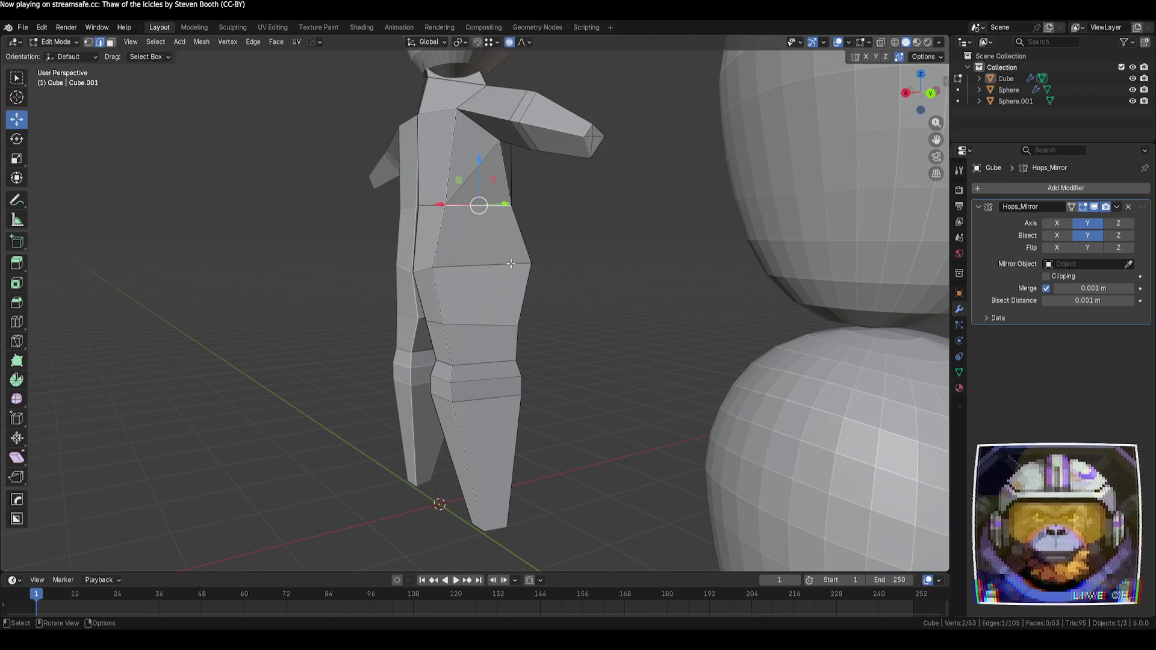
key(1)
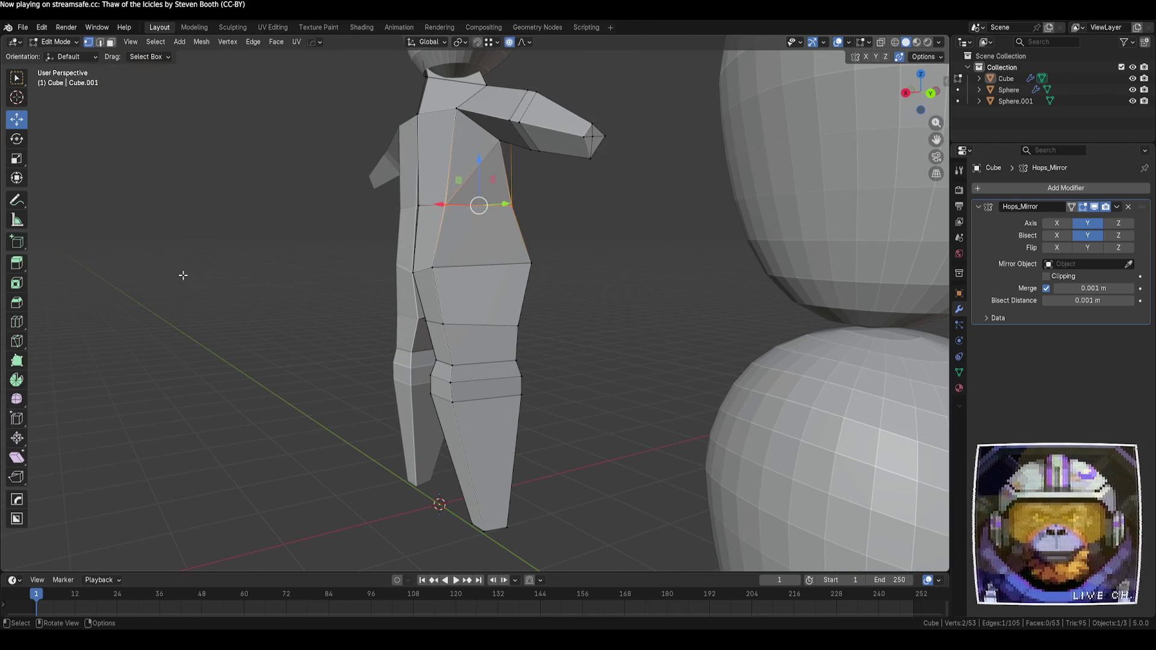
click(286, 291)
click(445, 207)
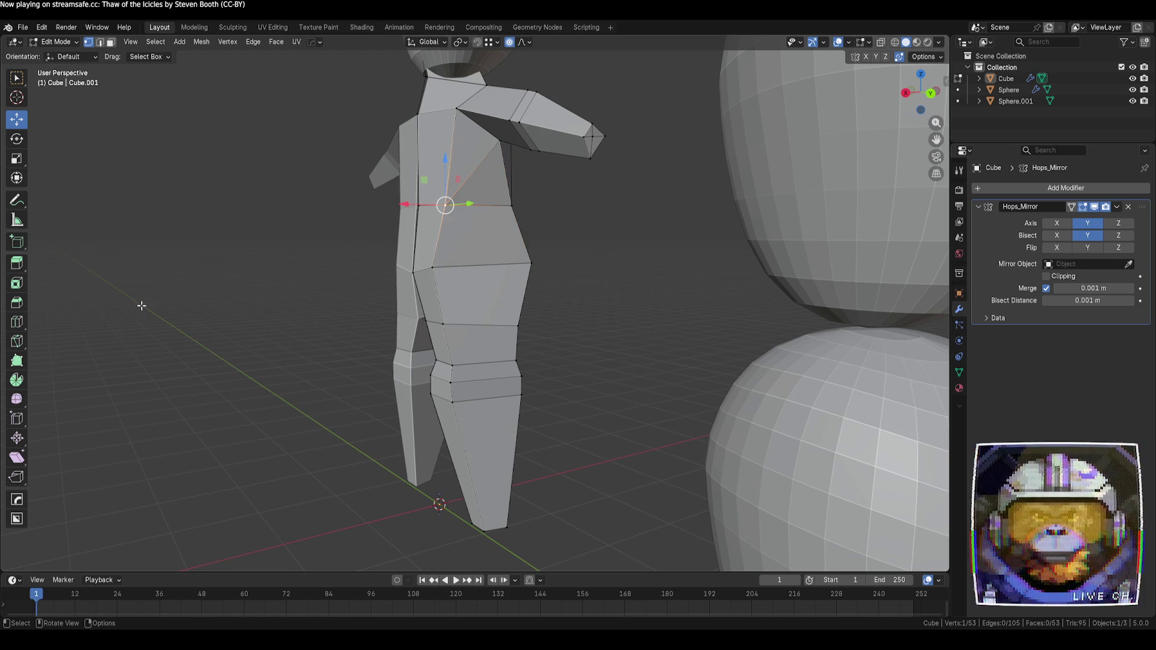
- Knife-cut a new edge from the torso side vertex down to the foot's bottom vertex
click(17, 344)
click(446, 205)
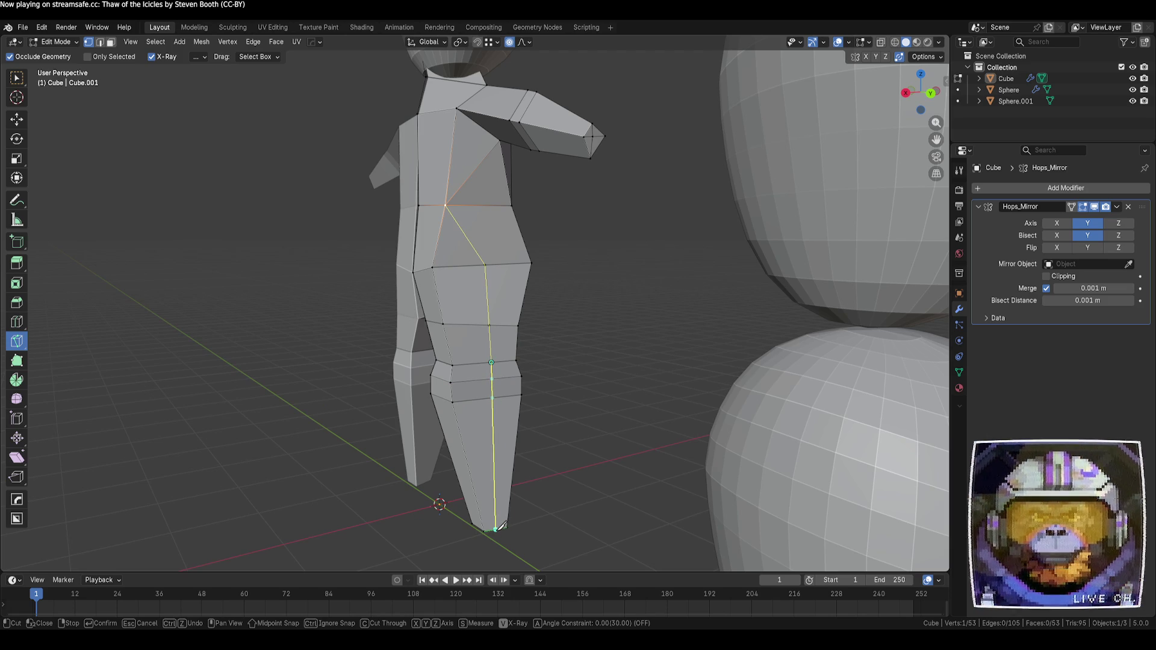
click(496, 529)
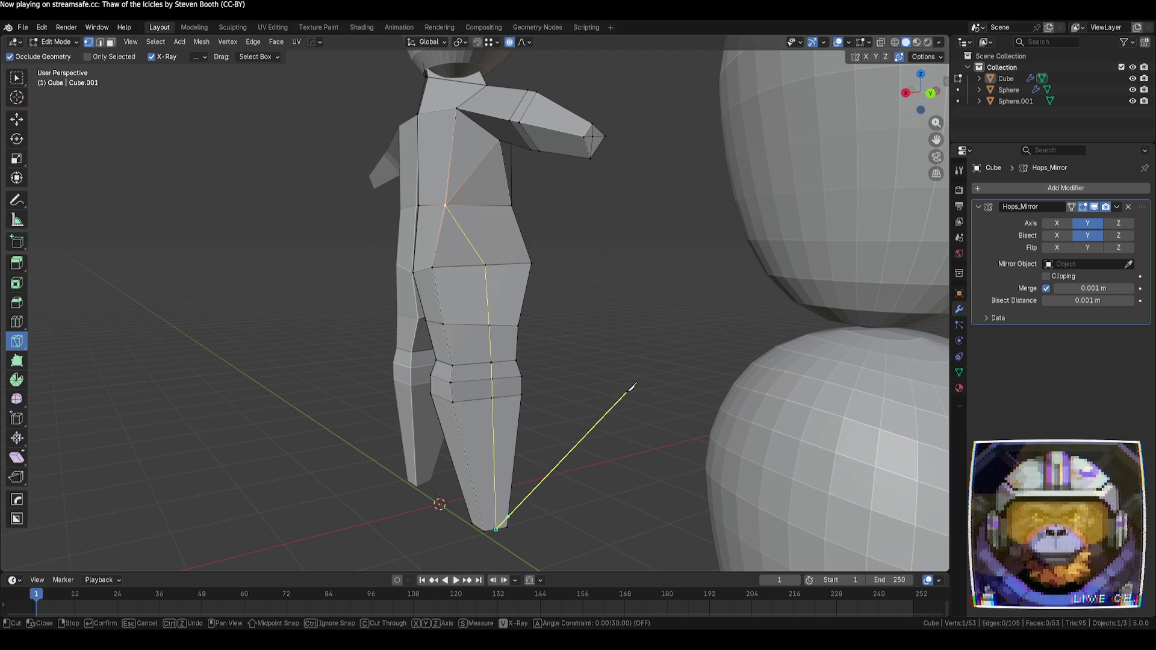
key(Return)
click(16, 77)
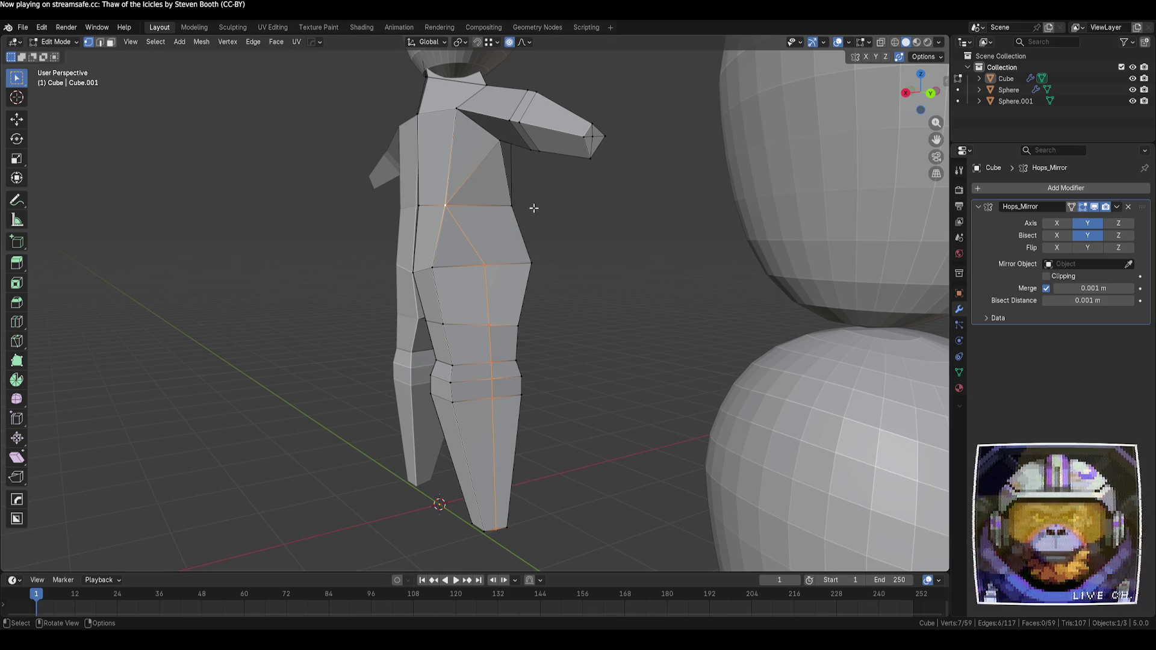
click(514, 205)
shift+click(488, 263)
- Join the two selected vertices with a new edge, connecting the cut to the torso
key(j)
click(592, 355)
mouse_move(593, 355)
middle_down()
mouse_move(510, 285)
mouse_move(495, 300)
middle_up()
- Turn off proportional editing and push the selected vertex along the Y axis
click(18, 120)
mouse_move(544, 281)
mouse_down()
mouse_move(560, 283)
mouse_move(538, 266)
mouse_move(552, 267)
mouse_up()
key(o)
right_click(538, 266)
mouse_move(552, 267)
middle_down()
mouse_move(521, 327)
mouse_move(592, 316)
middle_up()
- Shift the knee vertex along Y and lower it slightly to reshape the knee
mouse_move(553, 286)
mouse_down()
mouse_move(570, 294)
mouse_move(560, 295)
mouse_up()
middle_drag(578, 330, 508, 322)
drag(542, 320, 557, 320)
mouse_move(557, 320)
middle_down()
mouse_move(586, 320)
mouse_move(508, 355)
mouse_move(551, 353)
middle_up()
drag(551, 352, 559, 352)
middle_drag(559, 352, 521, 378)
mouse_move(522, 378)
mouse_down()
mouse_move(519, 394)
mouse_move(515, 382)
mouse_up()
middle_drag(516, 382, 569, 433)
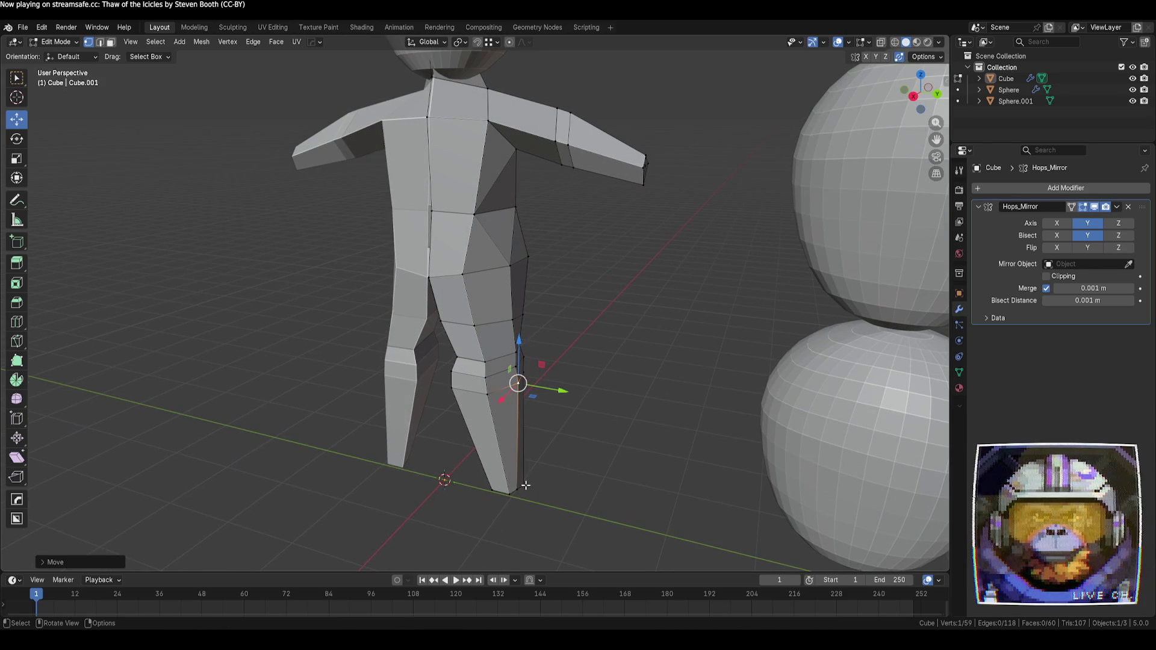
- Move the foot-corner vertex along Y, then inspect the character
click(519, 490)
drag(557, 499, 563, 501)
click(568, 460)
mouse_move(568, 459)
middle_down()
mouse_move(454, 408)
mouse_move(439, 367)
mouse_move(417, 386)
mouse_move(426, 420)
mouse_move(440, 413)
middle_up()
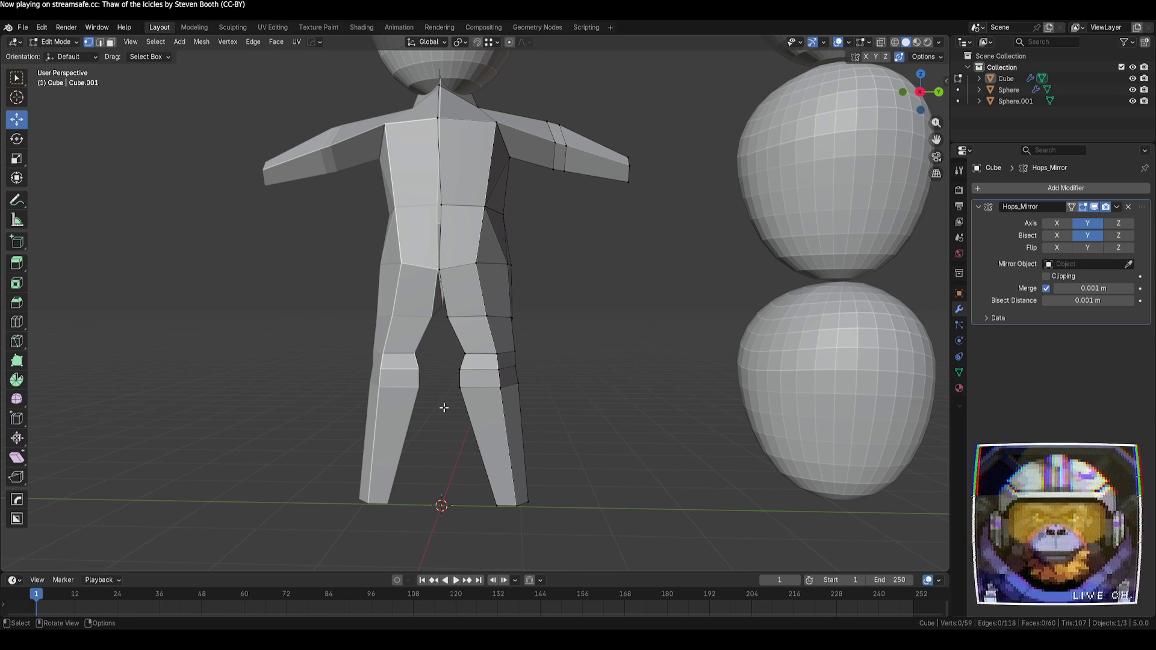
scroll(619, 245, down, 4)
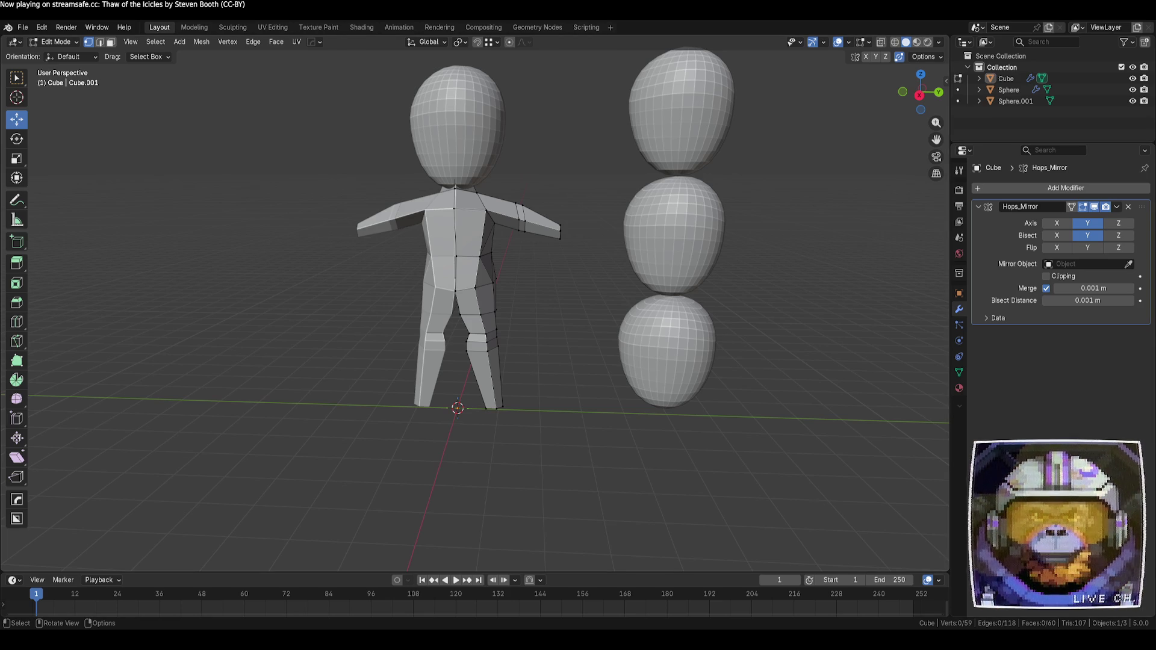
scroll(493, 260, up, 2)
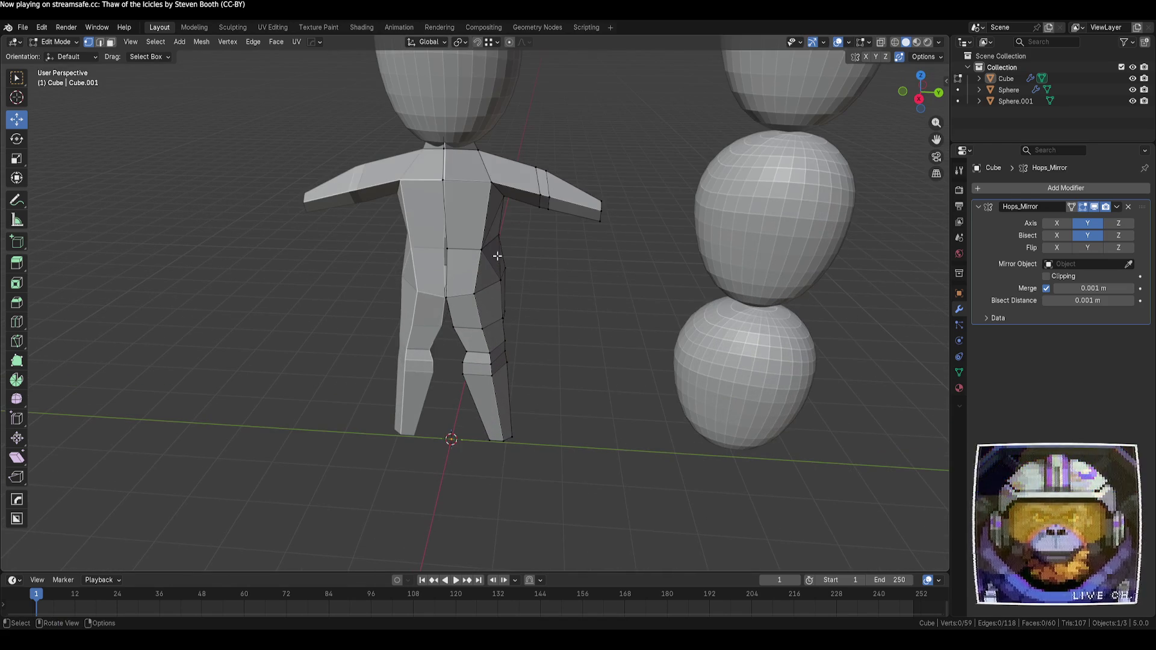
- Slide a shoulder vertex along its edge and check it from front and left views
click(487, 174)
key(g)
key(g)
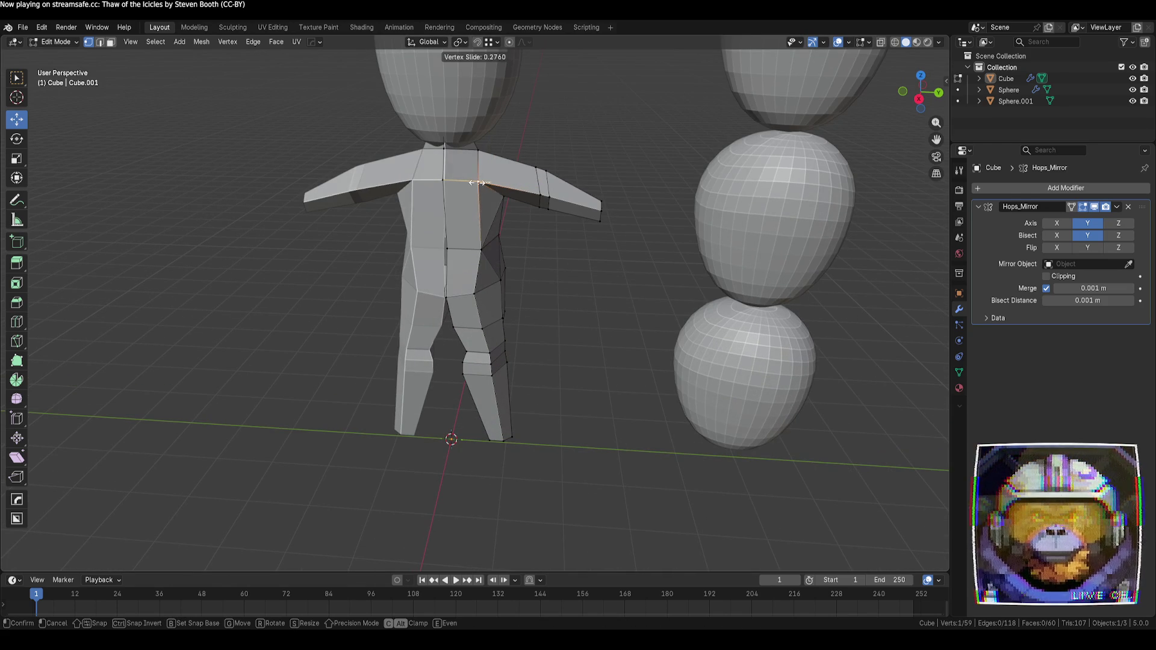
click(480, 182)
middle_drag(566, 247, 516, 200)
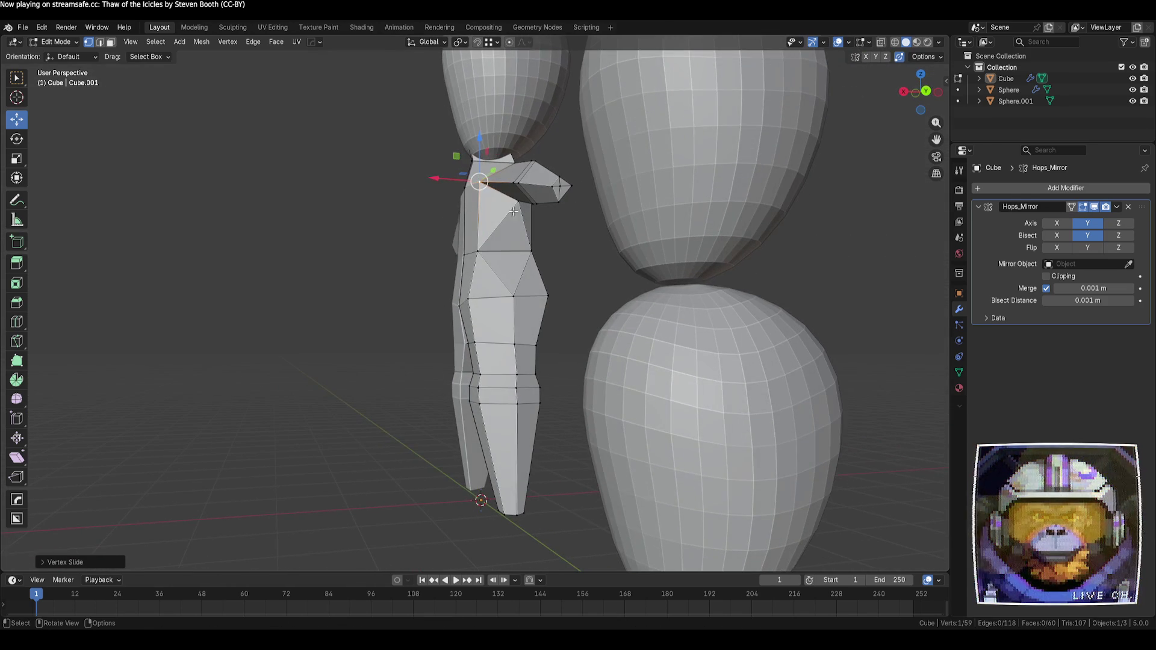
click(927, 92)
click(929, 94)
drag(929, 94, 922, 92)
click(922, 92)
mouse_move(854, 254)
middle_down()
mouse_move(642, 310)
mouse_move(684, 302)
mouse_move(615, 267)
middle_up()
- Return to Object Mode and bring up the context menu for the stacked reference spheres
key(Tab)
click(614, 267)
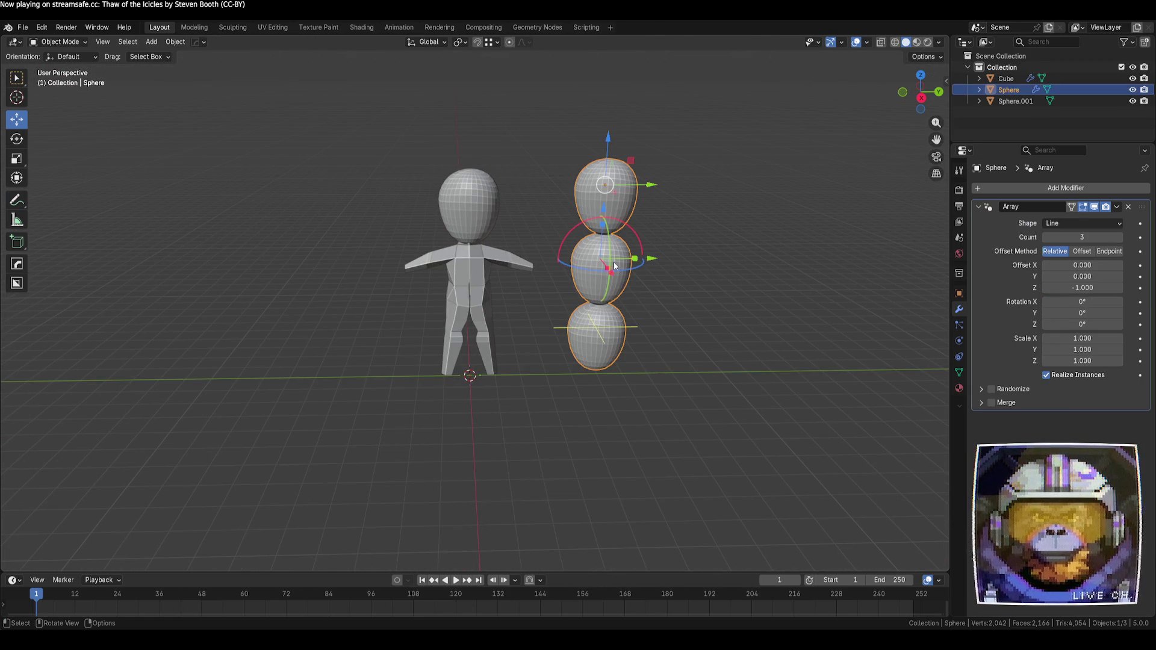
right_click(617, 289)
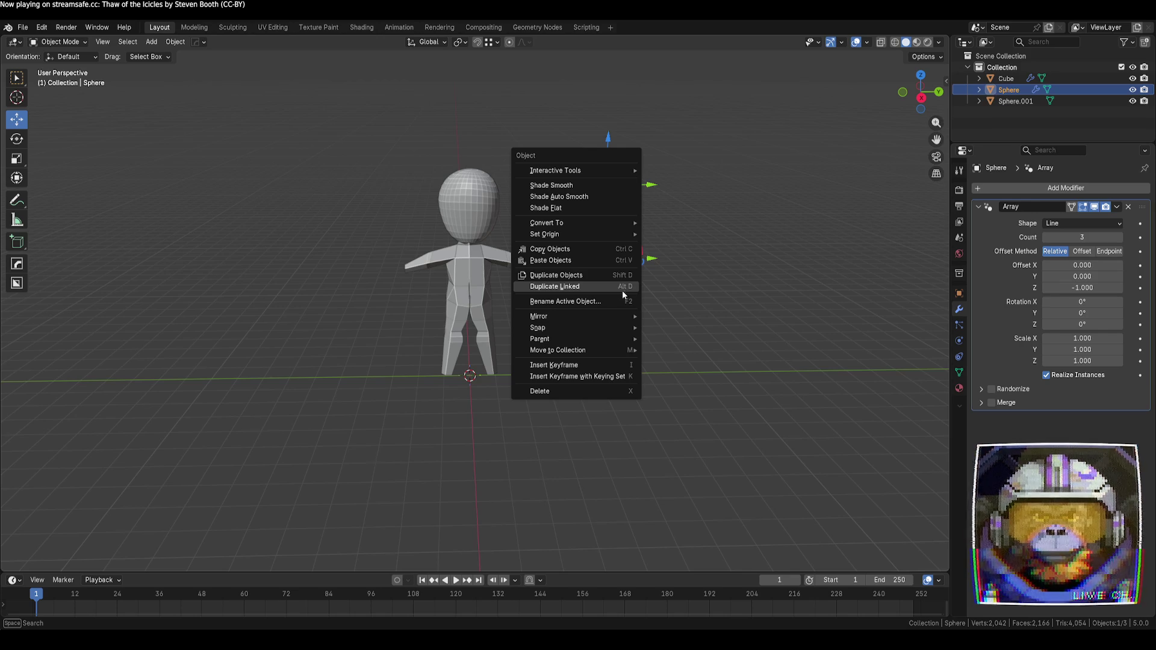
- Hide the Sphere stack with H, then select and frame the body and enter Edit Mode
key(Escape)
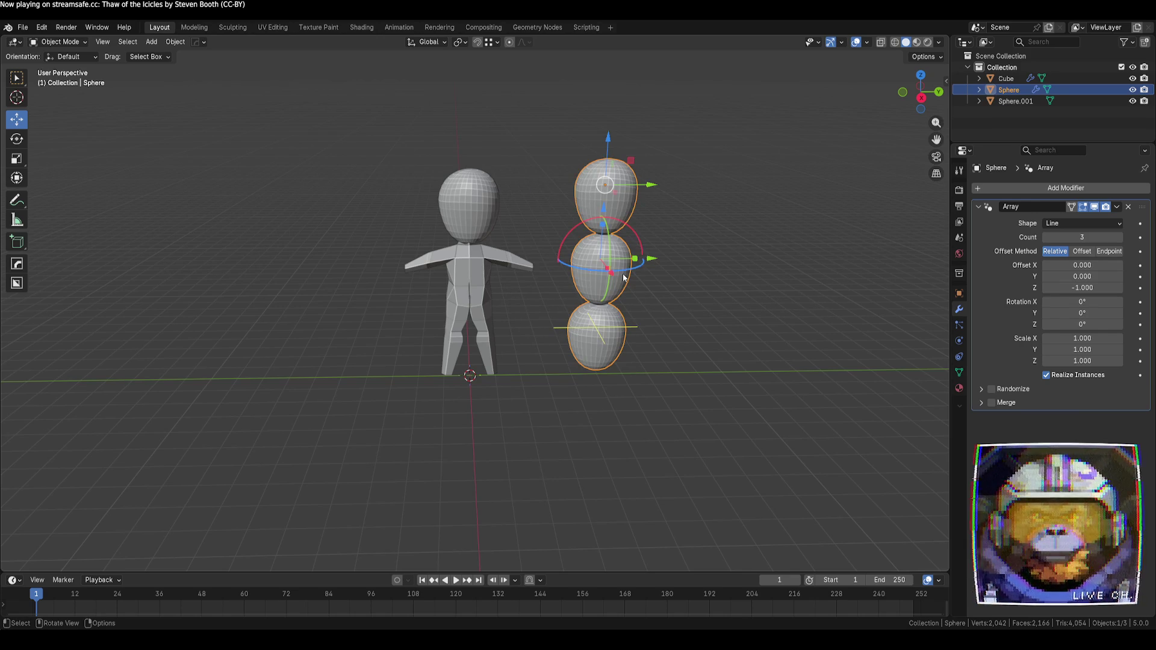
key(h)
scroll(544, 303, up, 2)
click(526, 295)
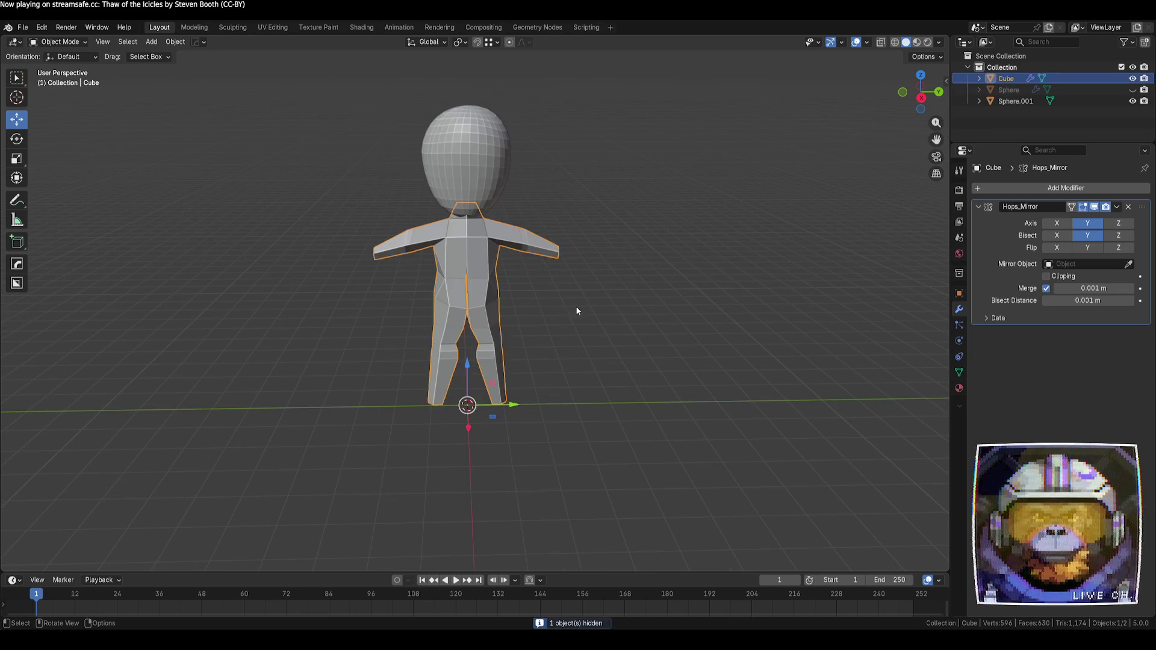
key(KP_Decimal)
mouse_move(619, 333)
middle_down()
mouse_move(495, 345)
mouse_move(623, 326)
middle_up()
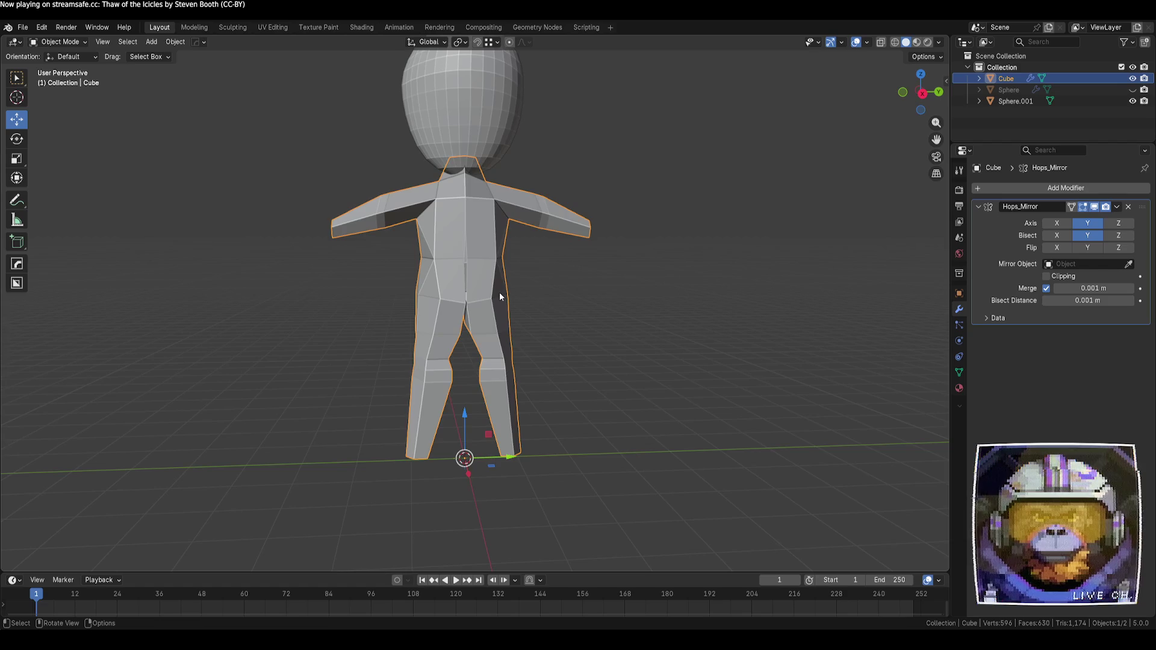
key(Tab)
scroll(572, 287, up, 2)
- Nudge a body vertex sideways from an angled side view
click(512, 249)
click(561, 286)
middle_drag(464, 303, 464, 302)
drag(464, 301, 457, 299)
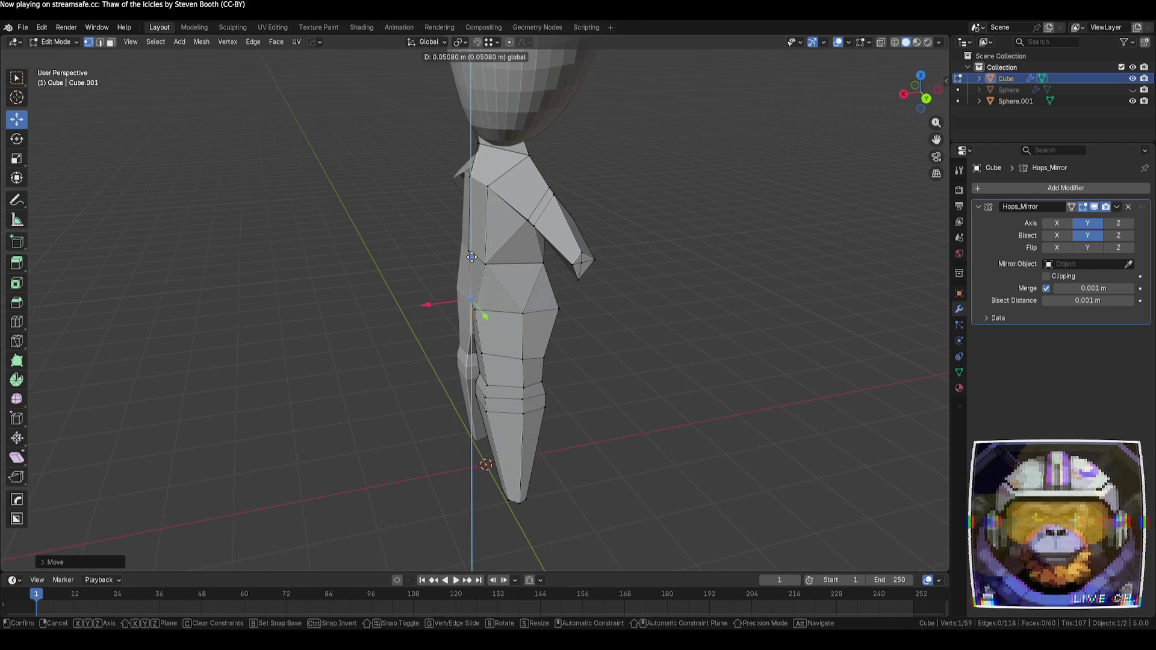
mouse_move(361, 283)
middle_down()
mouse_move(590, 313)
mouse_move(539, 318)
mouse_move(506, 296)
middle_up()
click(604, 321)
- Slide the hip vertex and a thigh vertex along their edges
click(506, 296)
key(g)
key(g)
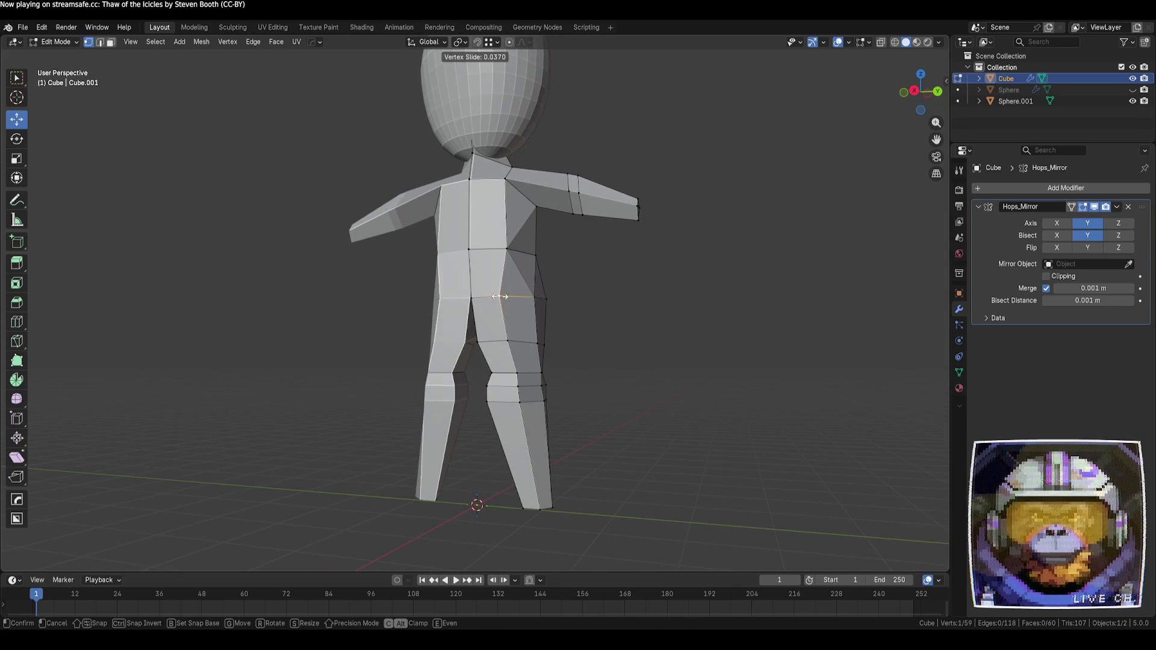
click(510, 336)
key(g)
key(g)
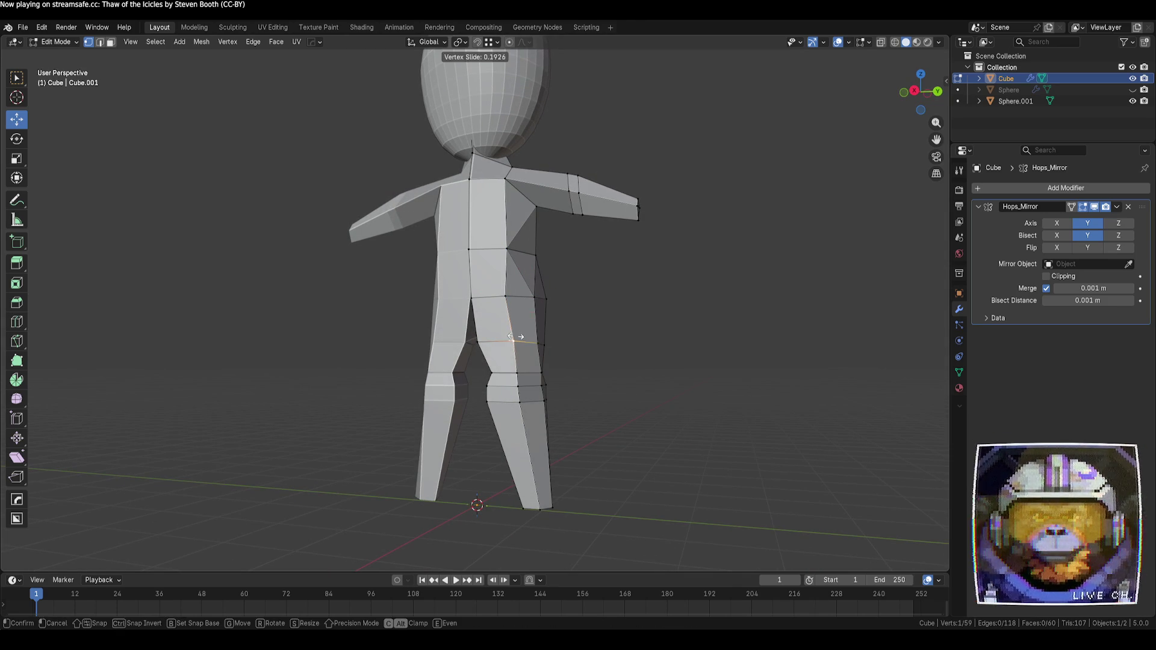
click(513, 332)
click(677, 379)
mouse_move(676, 379)
middle_down()
mouse_move(735, 387)
mouse_move(723, 389)
mouse_move(714, 363)
mouse_move(678, 426)
middle_up()
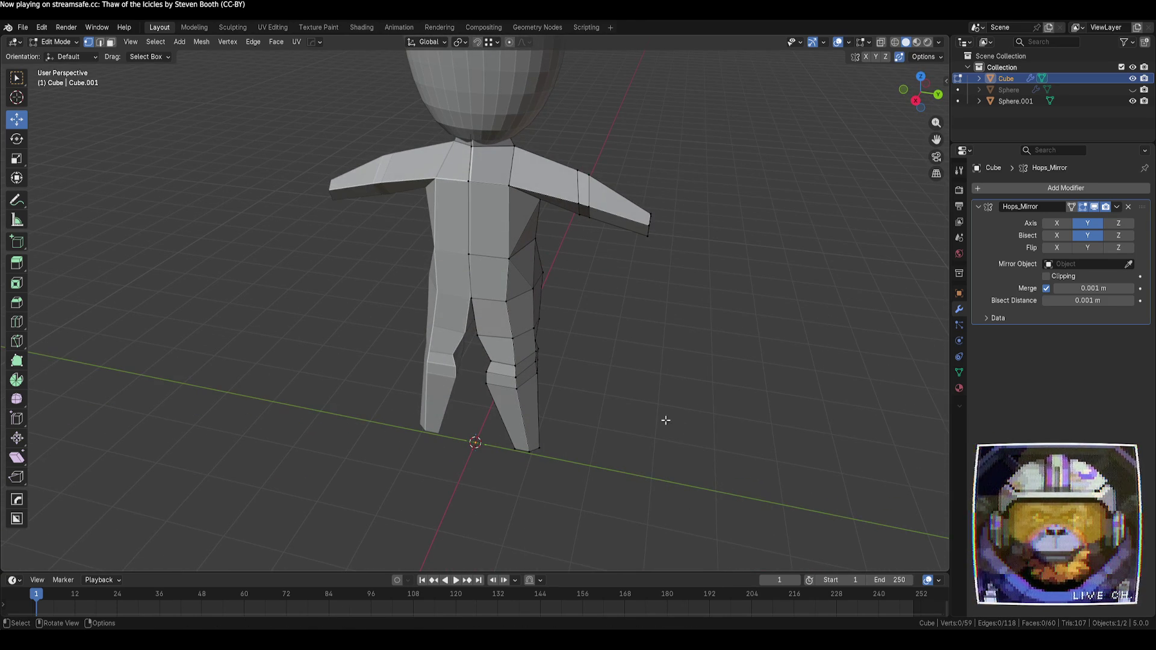
- Move a leg vertex across the ground plane
click(488, 360)
middle_drag(488, 360, 522, 417)
drag(507, 391, 497, 392)
mouse_move(497, 392)
middle_down()
mouse_move(524, 403)
mouse_move(578, 366)
mouse_move(583, 391)
mouse_move(583, 341)
mouse_move(572, 355)
mouse_move(596, 331)
mouse_move(560, 362)
mouse_move(558, 349)
middle_up()
scroll(557, 363, up, 3)
- Select the crotch vertex and turn off Hops_Mirror's edit-mode display
click(537, 288)
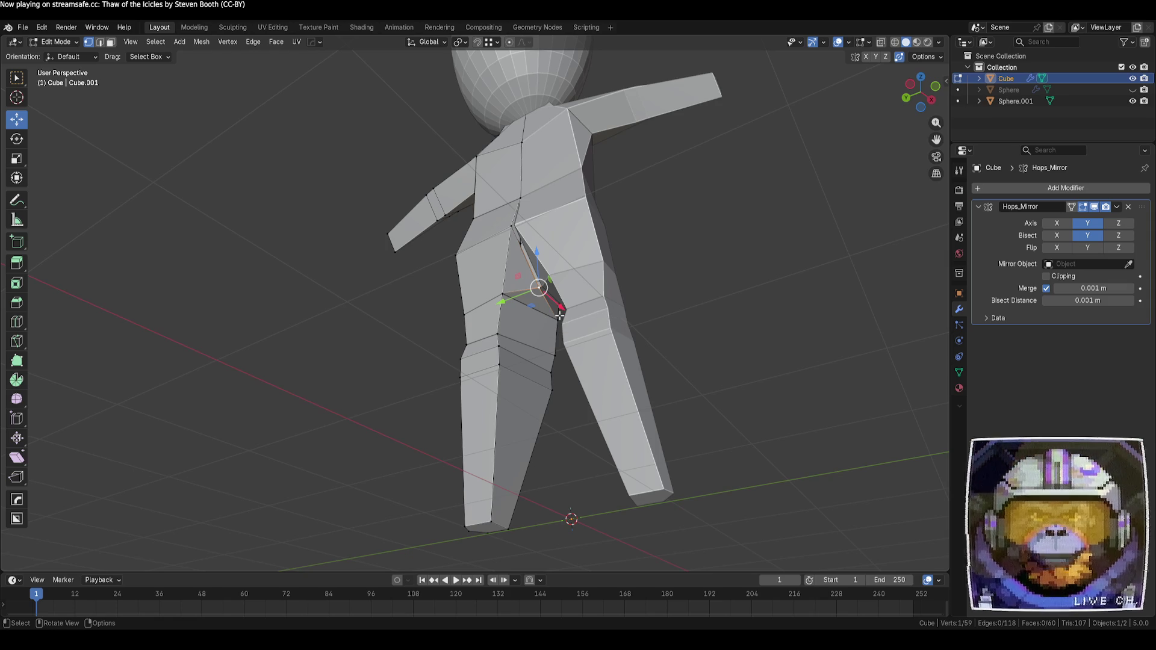
click(1082, 208)
mouse_move(655, 283)
middle_down()
mouse_move(575, 329)
mouse_move(584, 312)
middle_up()
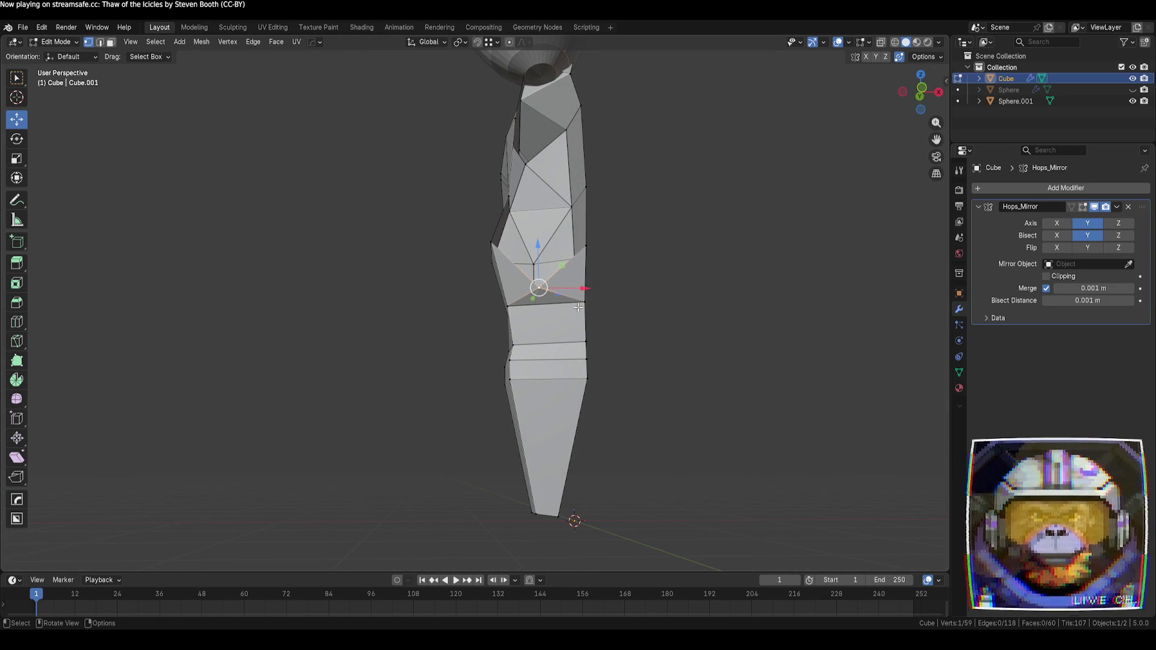
- Dissolve the crotch vertex and the unneeded edge from the leg
key(ctrl+x)
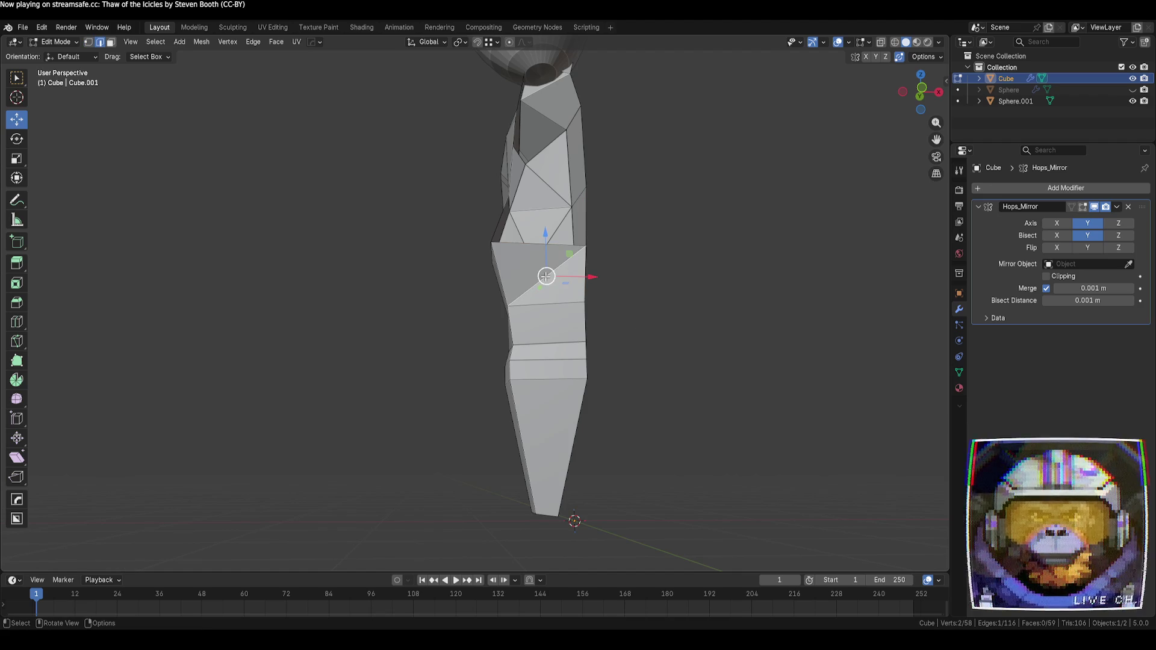
key(x)
click(546, 277)
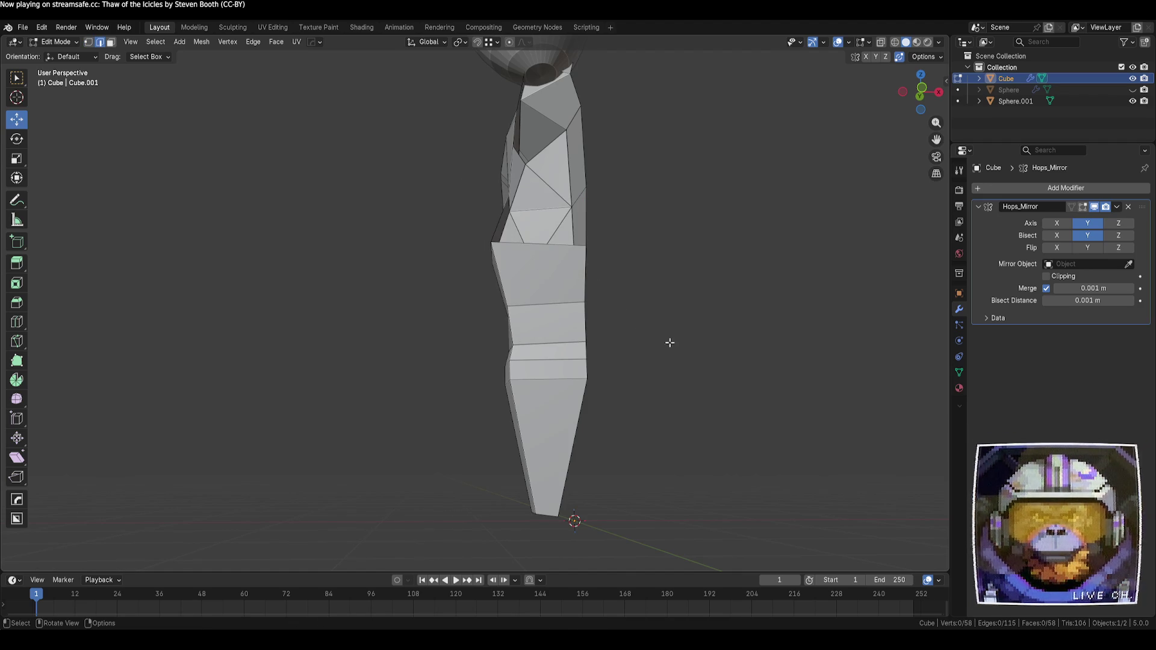
mouse_move(669, 342)
middle_down()
mouse_move(689, 366)
mouse_move(800, 377)
mouse_move(659, 354)
mouse_move(668, 345)
mouse_move(699, 355)
mouse_move(701, 411)
middle_up()
- Select a shortest path of leg vertices and slide them sideways
click(506, 300)
middle_drag(506, 300, 528, 311)
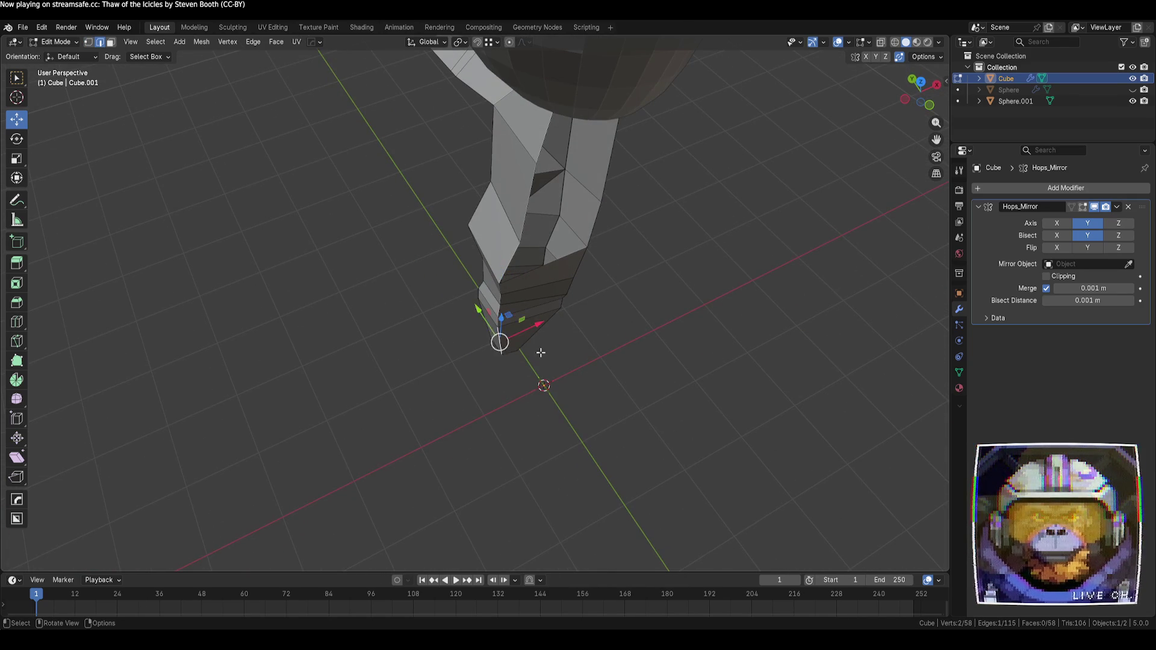
middle_drag(524, 352, 498, 336)
ctrl+click(498, 280)
middle_drag(499, 279, 516, 264)
drag(516, 264, 522, 267)
click(612, 341)
- Select a path of six leg vertices and move them to reshape the leg
mouse_move(612, 341)
middle_down()
mouse_move(622, 294)
mouse_move(562, 287)
mouse_move(550, 347)
middle_up()
click(546, 364)
ctrl+click(550, 297)
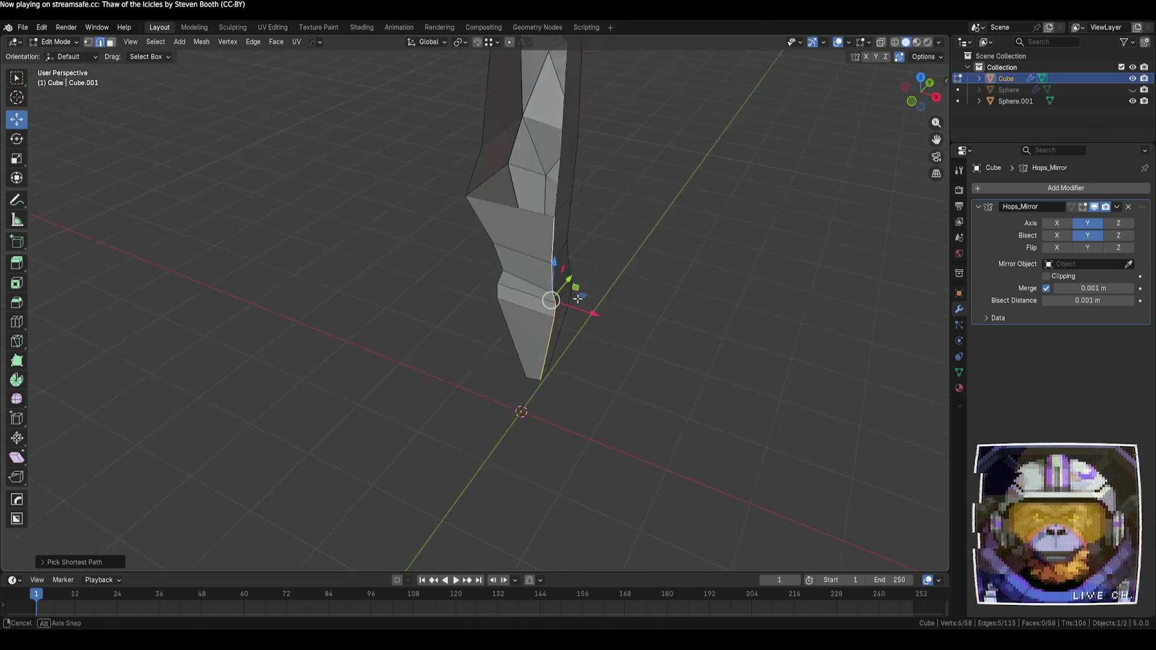
middle_drag(549, 297, 550, 298)
mouse_move(550, 298)
mouse_down()
mouse_move(572, 297)
mouse_move(534, 295)
mouse_up()
click(534, 294)
mouse_move(534, 295)
middle_down()
mouse_move(642, 323)
mouse_move(785, 285)
mouse_move(756, 281)
mouse_move(739, 242)
mouse_move(725, 250)
mouse_move(787, 248)
mouse_move(596, 235)
middle_up()
key(Tab)
key(Tab)
- Cancel a Y-constrained move of the selected vertex and clear the selection
key(1)
key(g)
key(y)
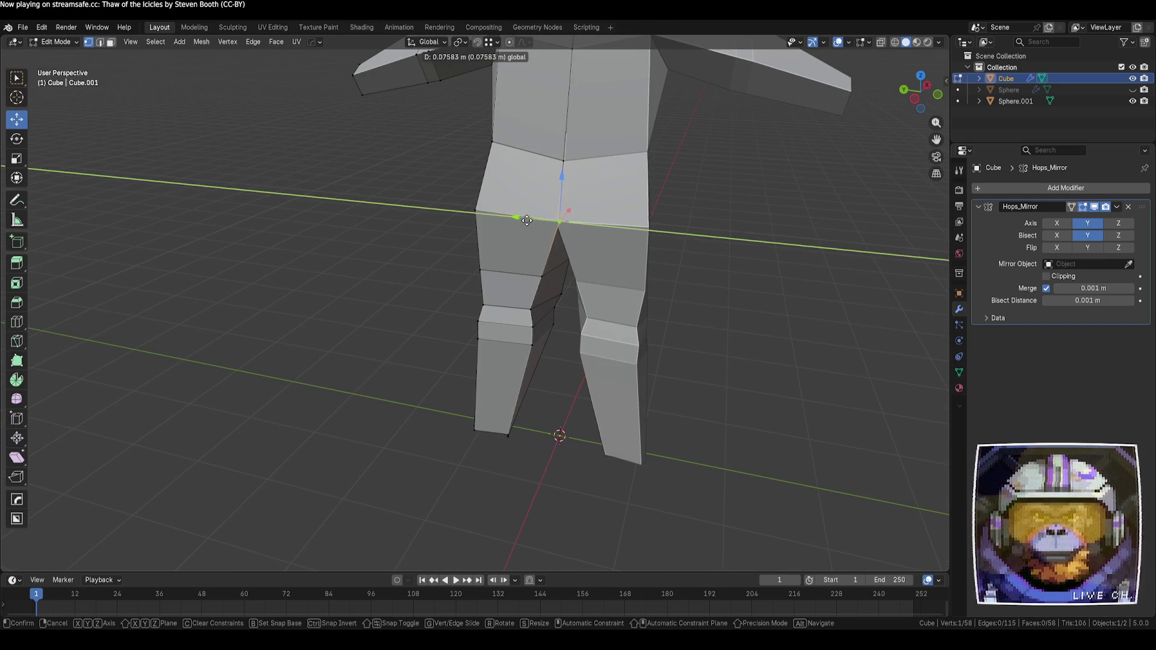
key(Escape)
key(alt+a)
mouse_move(711, 337)
middle_down()
mouse_move(741, 353)
mouse_move(572, 351)
mouse_move(505, 327)
middle_up()
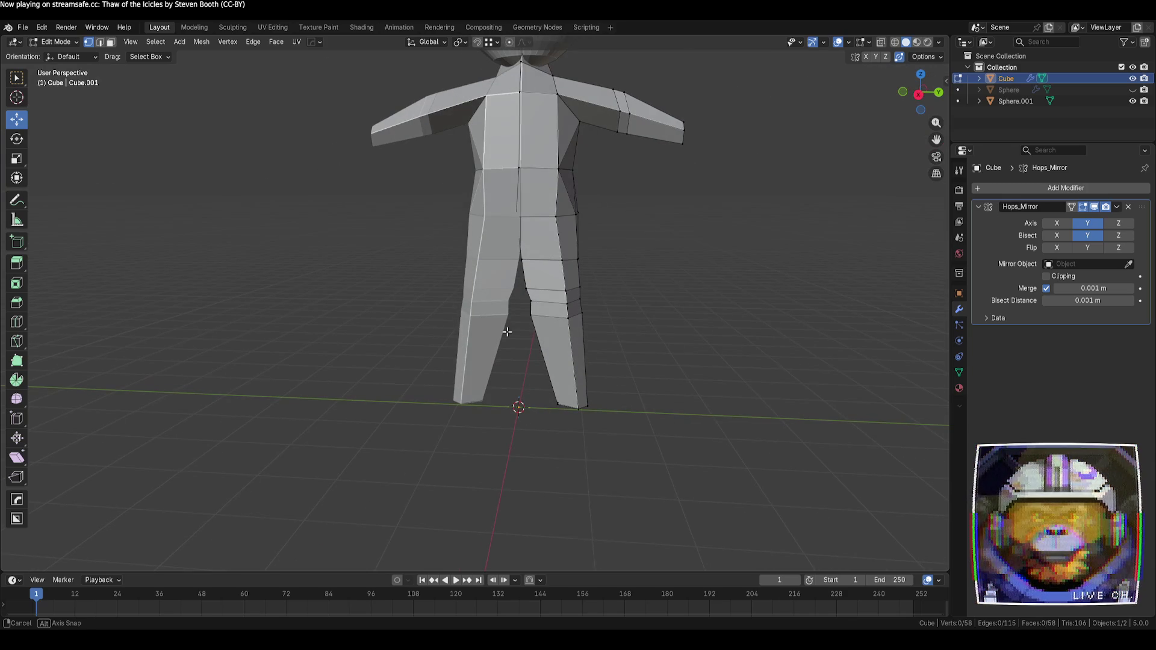
- Nudge the hip vertices with the gizmo, one along the Y axis
drag(578, 302, 579, 304)
key(alt+a)
scroll(540, 287, up, 1)
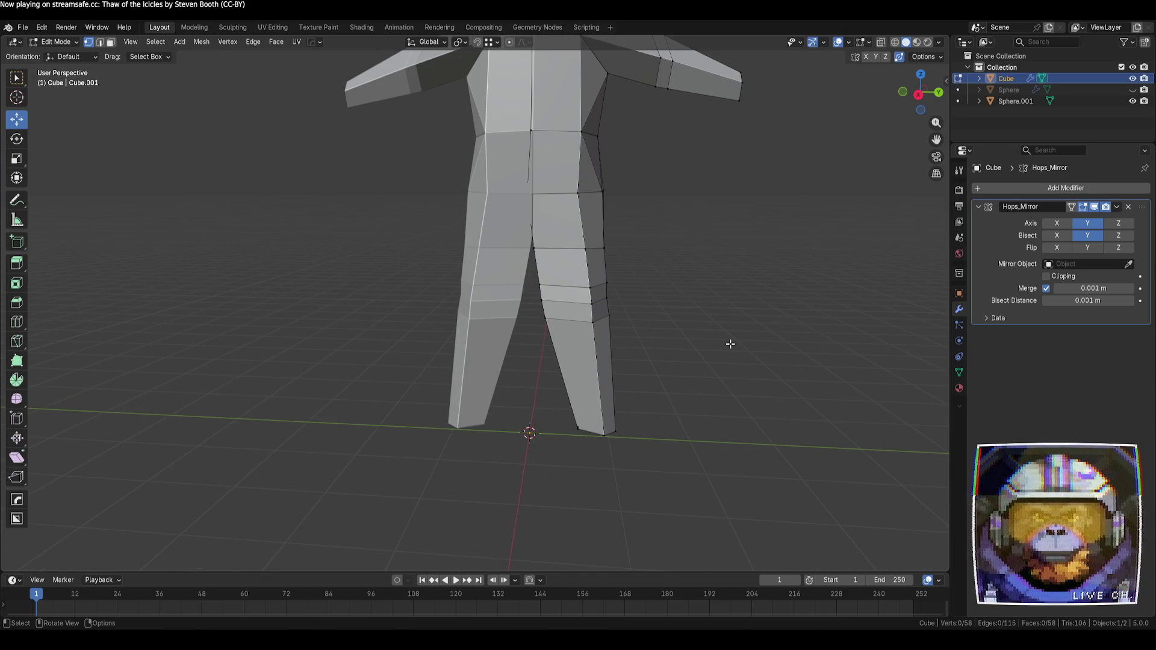
scroll(730, 343, down, 1)
drag(563, 216, 566, 218)
click(706, 263)
- Check the whole body in Object Mode, then move another body vertex in Edit Mode
key(Tab)
mouse_move(705, 262)
middle_down()
mouse_move(610, 273)
mouse_move(553, 262)
mouse_move(424, 286)
mouse_move(475, 343)
middle_up()
key(Tab)
middle_drag(489, 265, 580, 327)
click(454, 258)
drag(453, 257, 459, 251)
click(616, 348)
mouse_move(617, 349)
middle_down()
mouse_move(586, 247)
mouse_move(480, 245)
mouse_move(510, 243)
middle_up()
- Add a new vertex on the upper diagonal torso edge
mouse_move(531, 286)
middle_down()
mouse_move(731, 273)
mouse_move(692, 237)
middle_up()
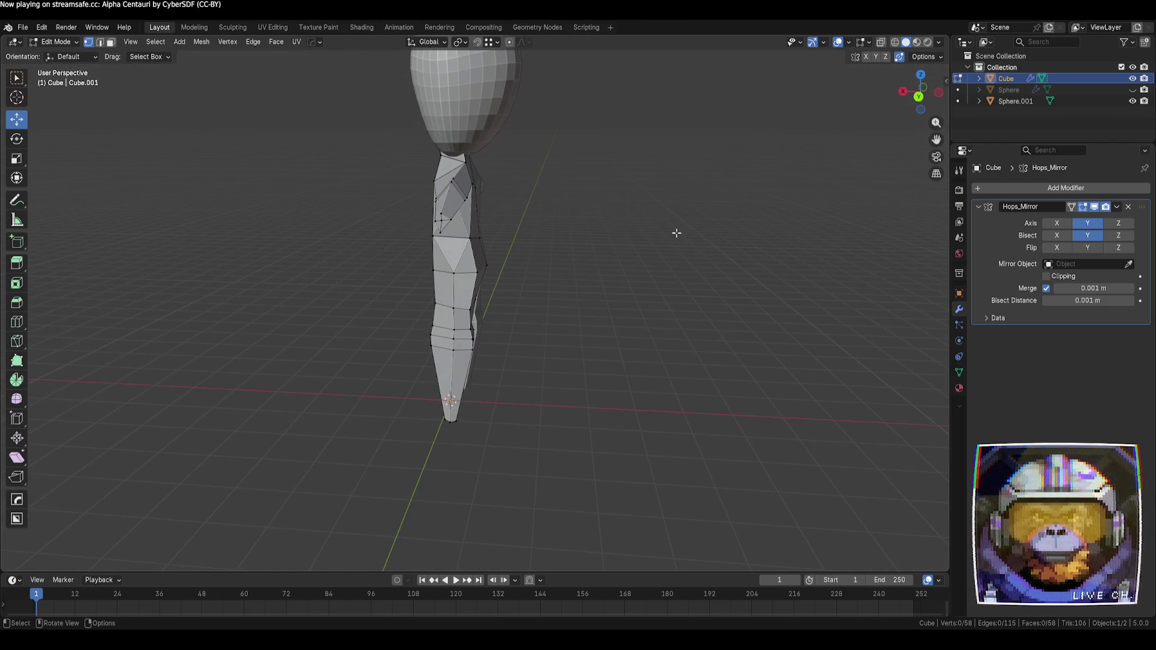
mouse_move(482, 222)
shift+middle_down()
mouse_move(486, 249)
mouse_move(622, 309)
shift+middle_up()
scroll(509, 244, up, 2)
scroll(519, 247, up, 2)
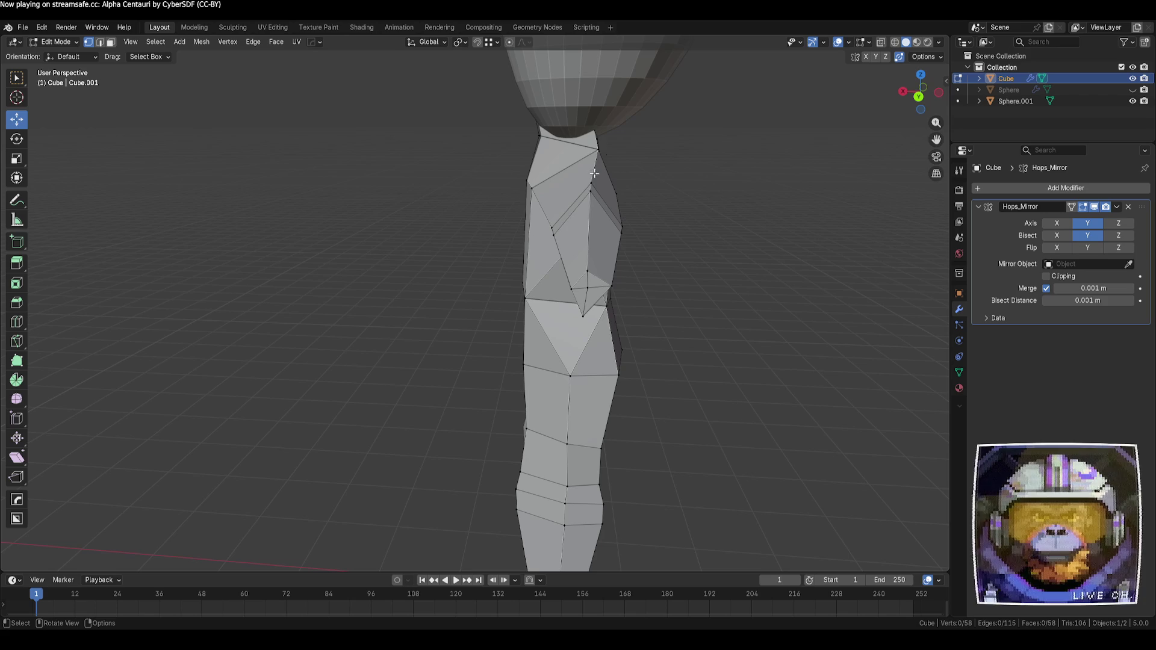
ctrl+drag(572, 164, 543, 178)
middle_drag(543, 178, 689, 245)
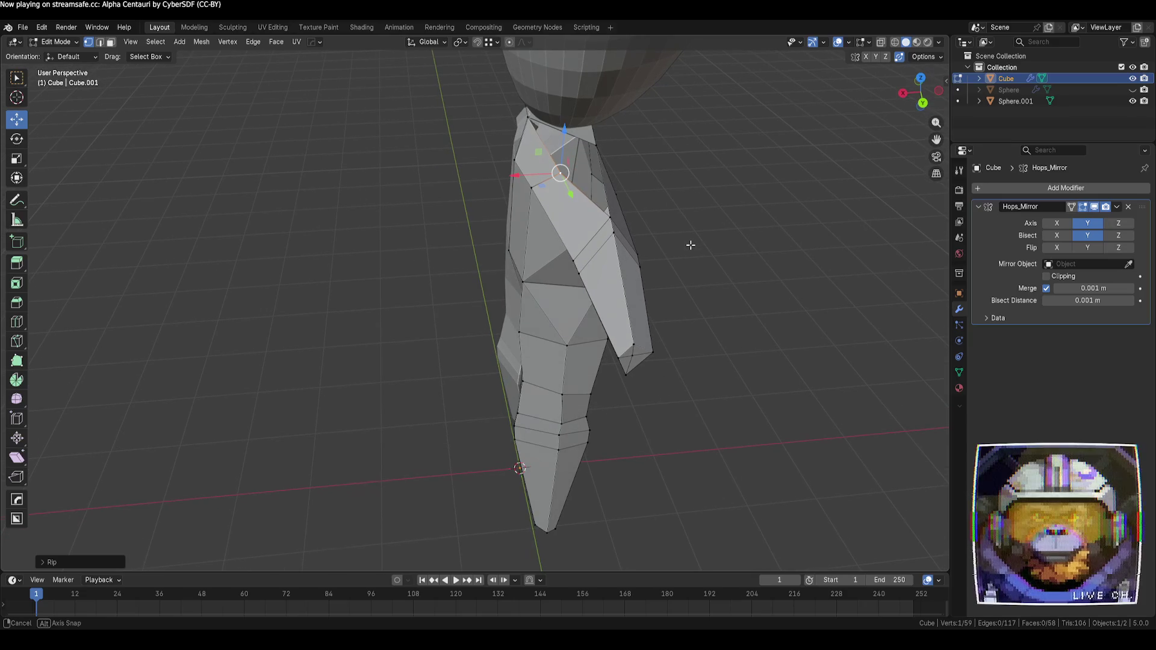
- Connect two shoulder corners with a new edge
key(2)
key(k)
click(602, 181)
click(586, 143)
key(Return)
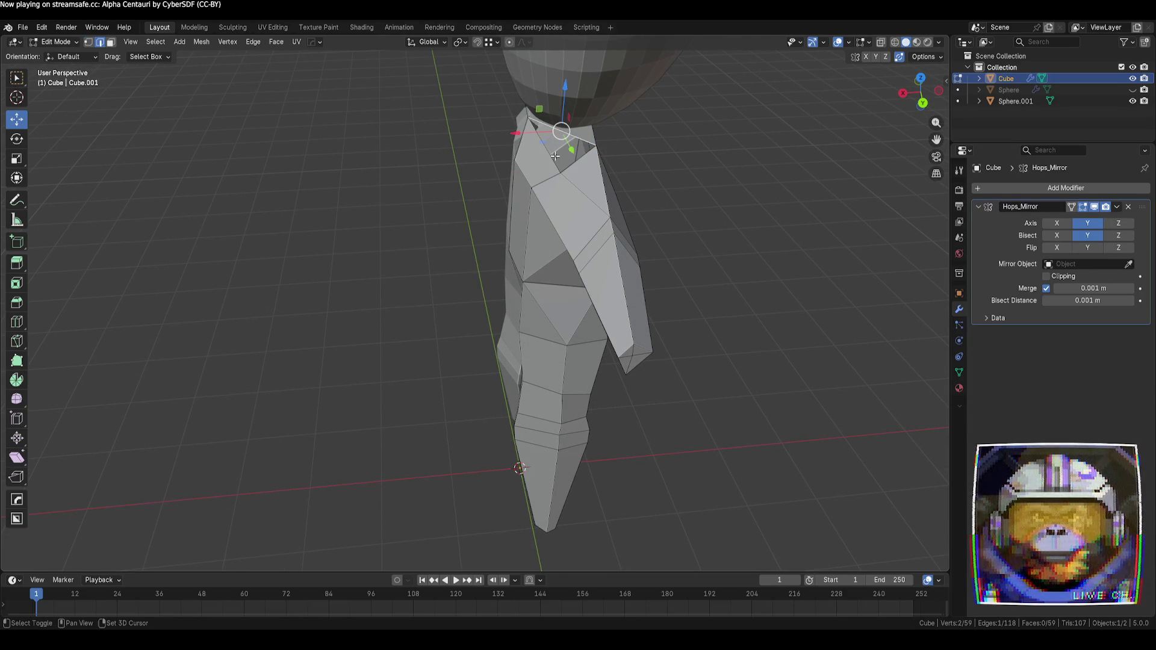
mouse_move(513, 311)
middle_down()
mouse_move(615, 305)
mouse_move(724, 333)
middle_up()
click(725, 333)
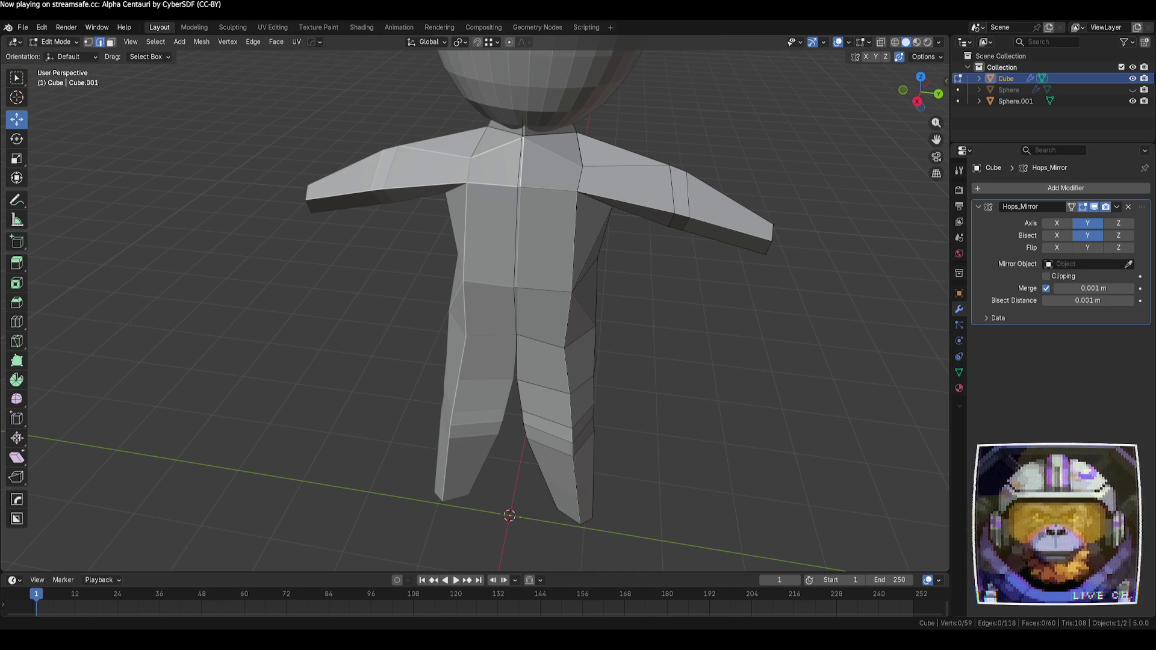
- Orbit to a side view to review the 60-face shoulder topology
middle_drag(662, 180, 712, 183)
- Lower the neck vertex straight down along Z
key(a)
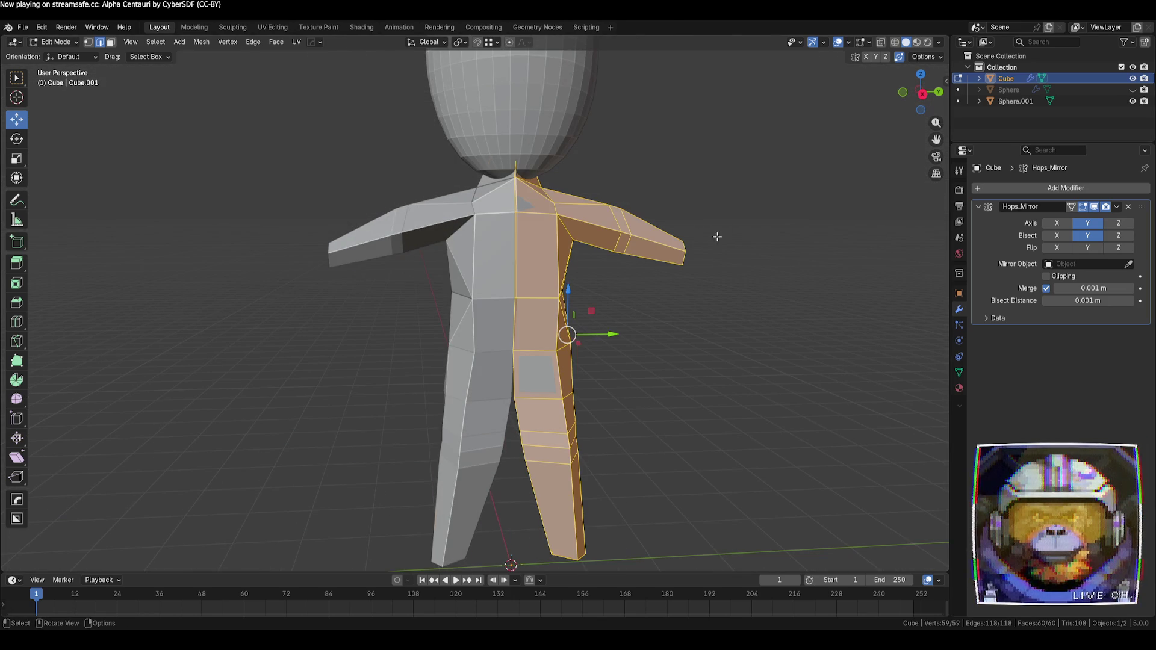
mouse_move(637, 231)
middle_down()
mouse_move(507, 185)
mouse_move(513, 148)
middle_up()
key(1)
click(513, 146)
drag(516, 112, 513, 133)
click(660, 136)
mouse_move(659, 136)
middle_down()
mouse_move(481, 196)
mouse_move(516, 173)
mouse_move(525, 187)
mouse_move(465, 193)
mouse_move(646, 243)
mouse_move(638, 283)
mouse_move(712, 292)
mouse_move(771, 255)
mouse_move(760, 195)
mouse_move(821, 242)
mouse_move(717, 314)
mouse_move(602, 324)
mouse_move(679, 320)
mouse_move(558, 291)
mouse_move(677, 324)
mouse_move(715, 315)
mouse_move(636, 318)
middle_up()
- Inspect a shoulder vertex and a side edge, then return to Object Mode
click(507, 188)
click(477, 188)
click(544, 285)
key(2)
click(498, 286)
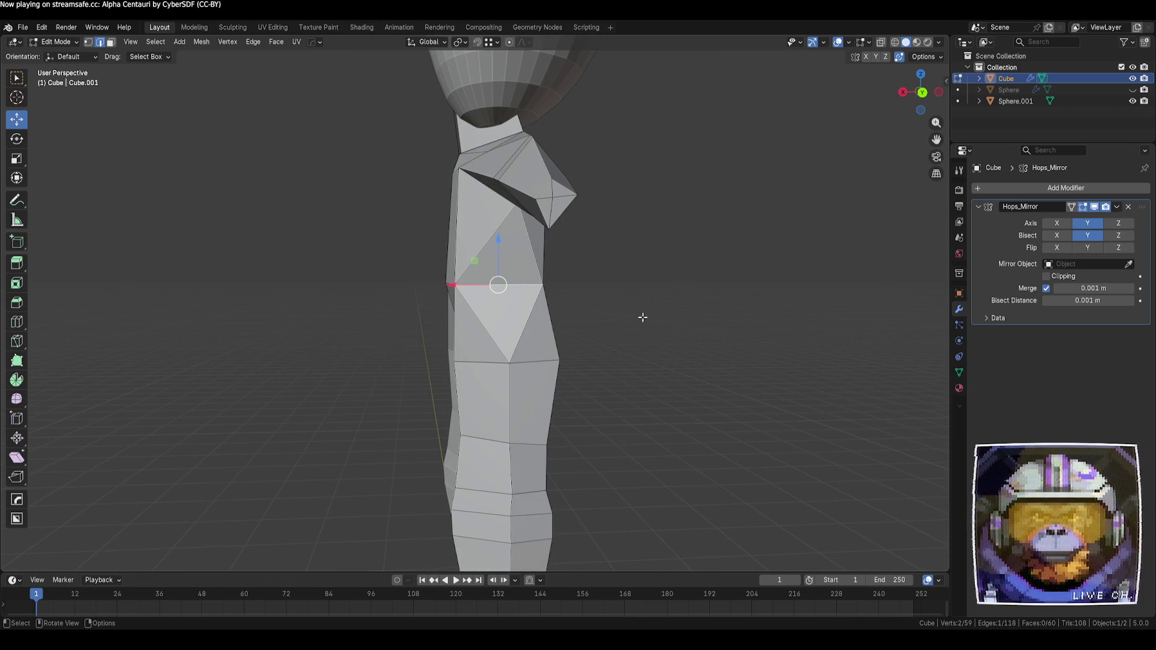
click(644, 317)
mouse_move(647, 319)
middle_down()
mouse_move(760, 330)
mouse_move(777, 317)
mouse_move(634, 318)
middle_up()
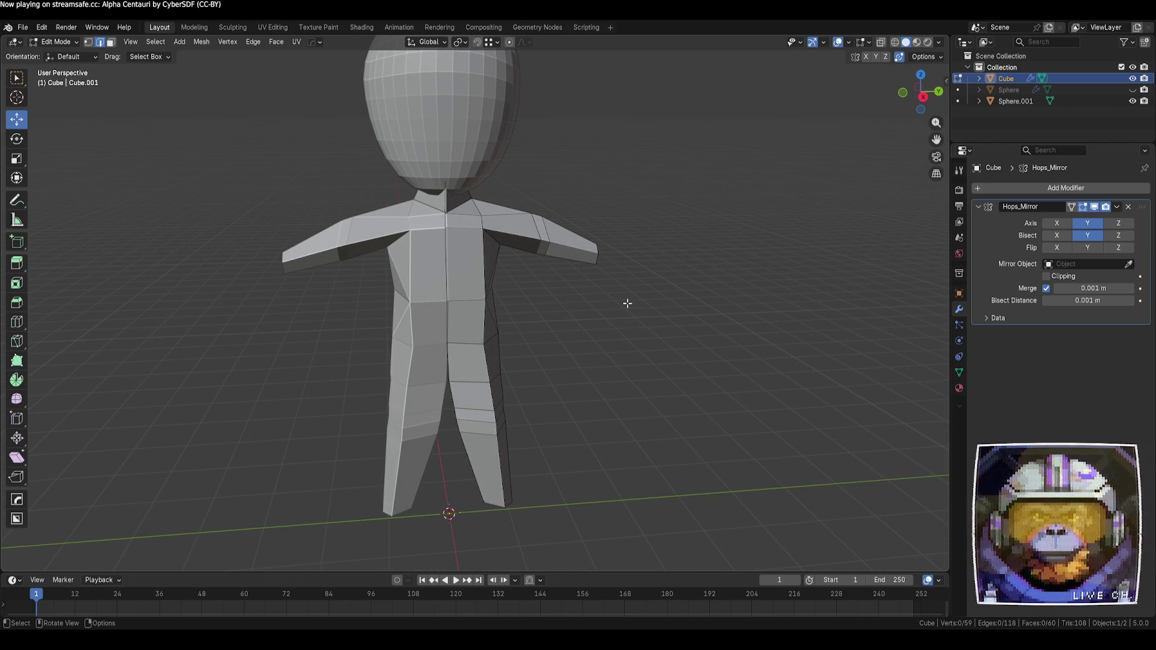
scroll(628, 303, down, 3)
mouse_move(624, 305)
middle_down()
mouse_move(594, 265)
mouse_move(617, 283)
middle_up()
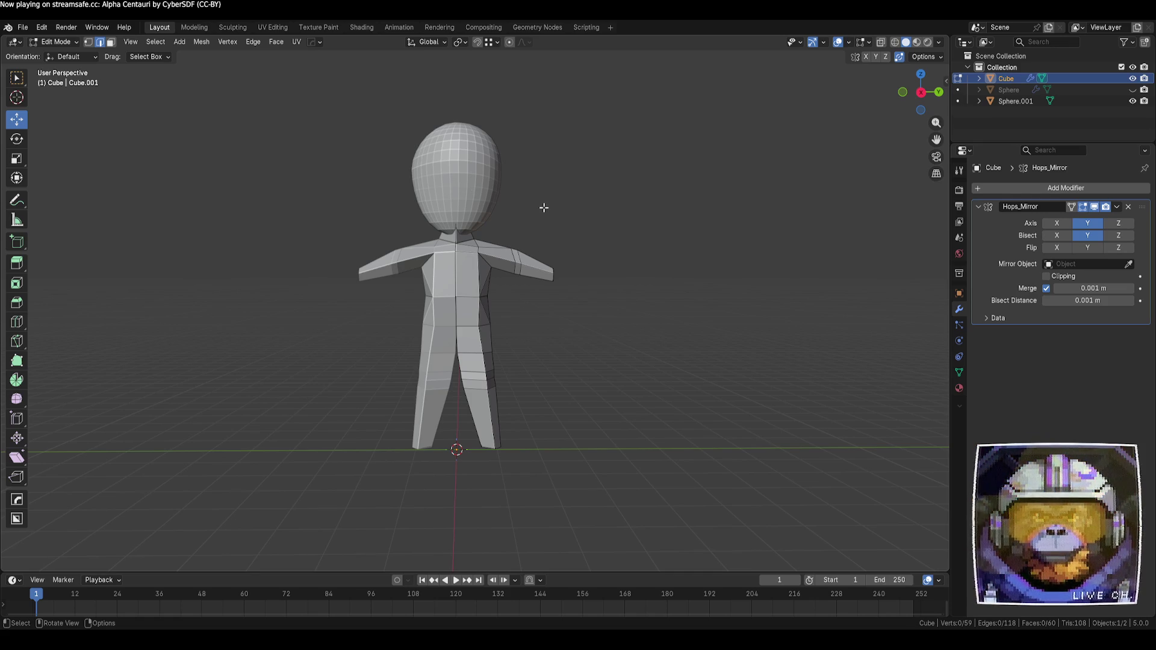
key(Tab)
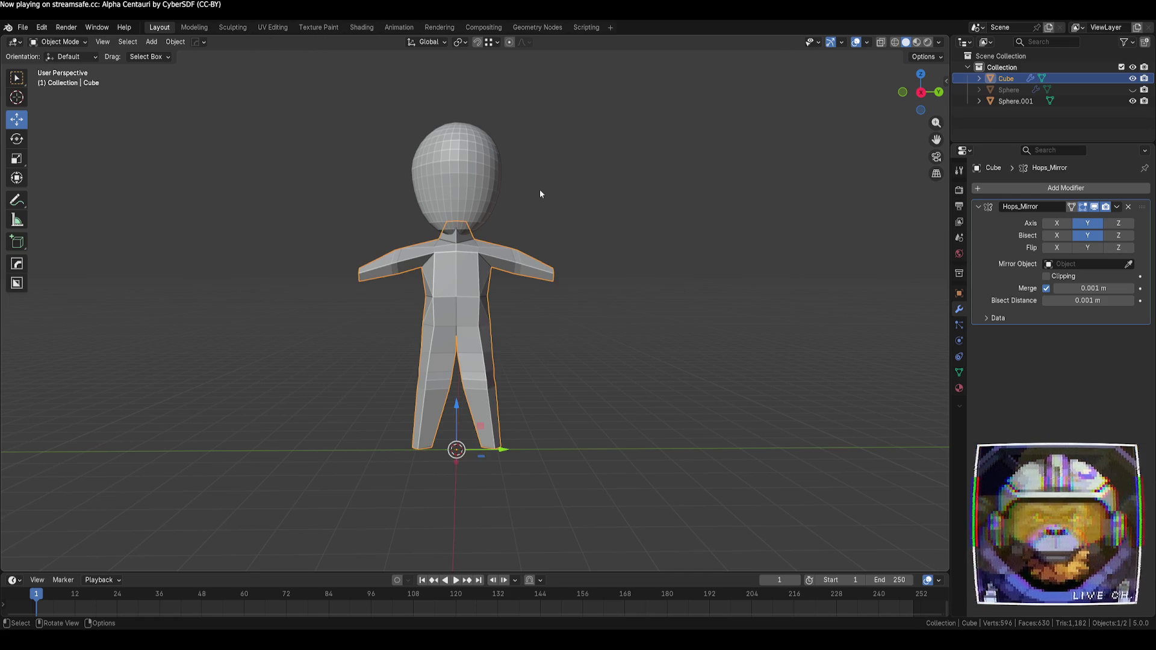
- Shrink the egg-shaped head sphere and lower it onto the neck
click(460, 212)
key(s)
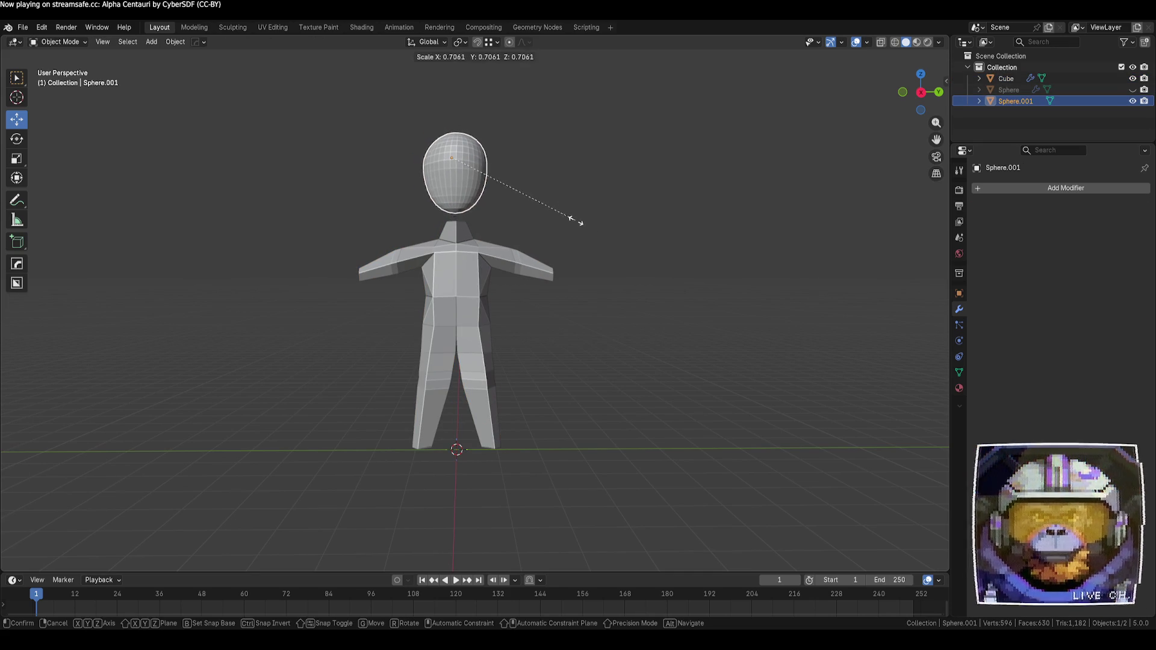
click(572, 221)
drag(450, 111, 453, 142)
key(s)
click(533, 158)
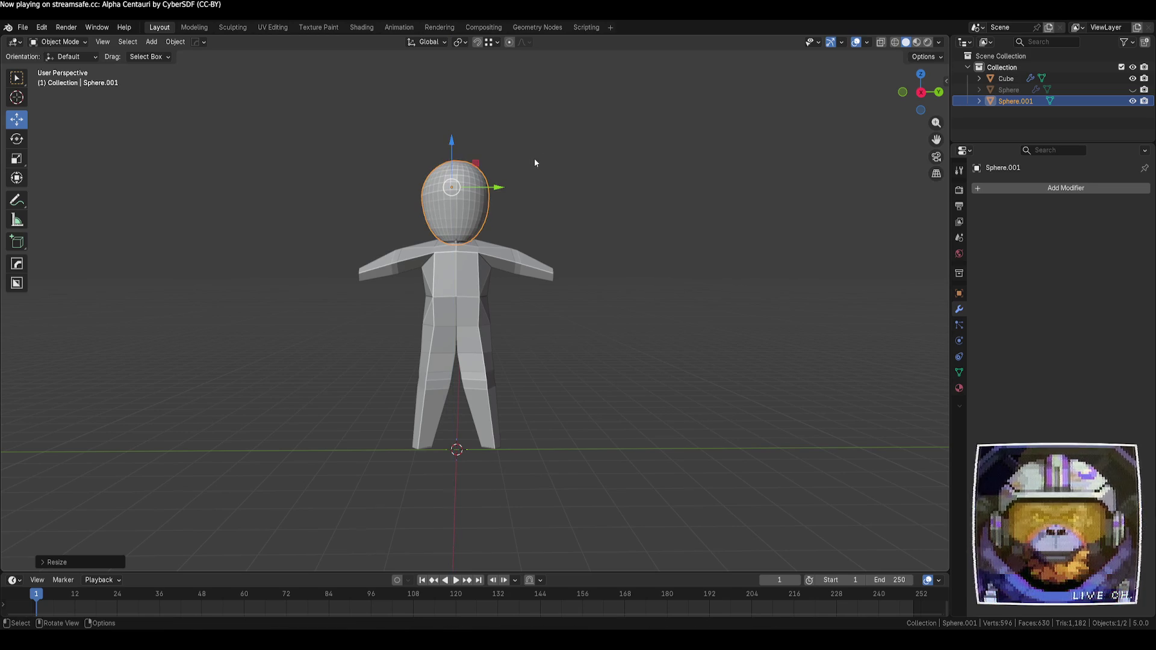
- Nudge the head sphere slightly along X so it sits centred on the neck
click(572, 173)
mouse_move(709, 245)
middle_down()
mouse_move(622, 274)
mouse_move(544, 279)
mouse_move(578, 263)
mouse_move(501, 197)
middle_up()
click(500, 198)
mouse_move(425, 183)
mouse_down()
mouse_move(437, 202)
mouse_move(424, 181)
mouse_up()
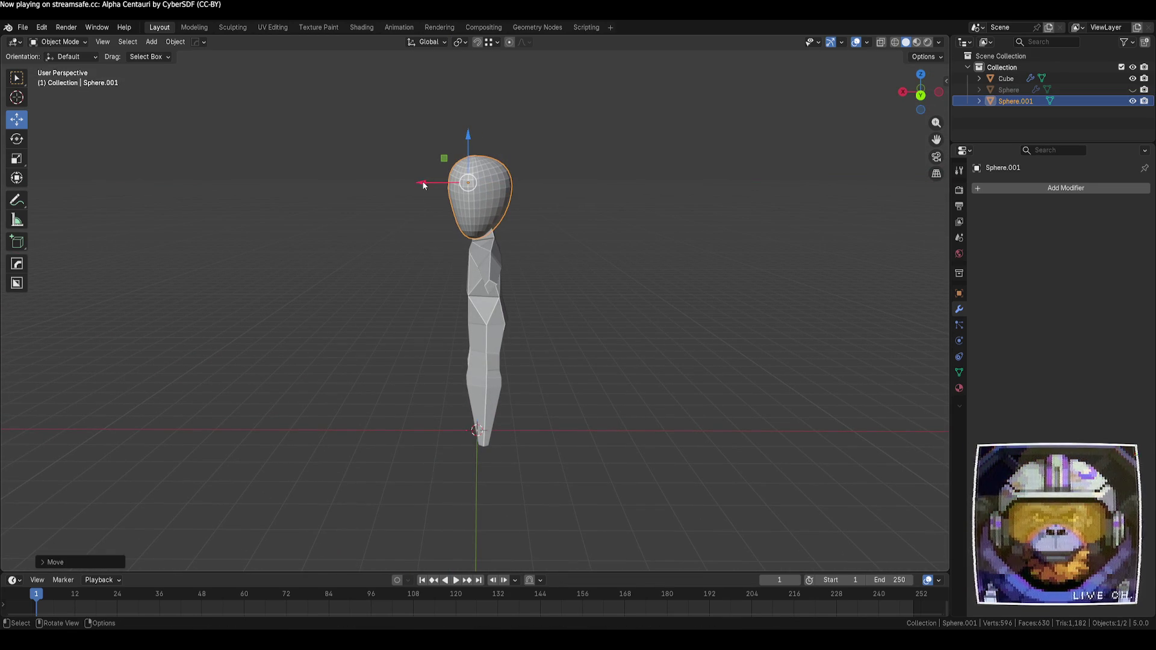
click(562, 219)
mouse_move(563, 219)
middle_down()
mouse_move(434, 245)
mouse_move(475, 232)
middle_up()
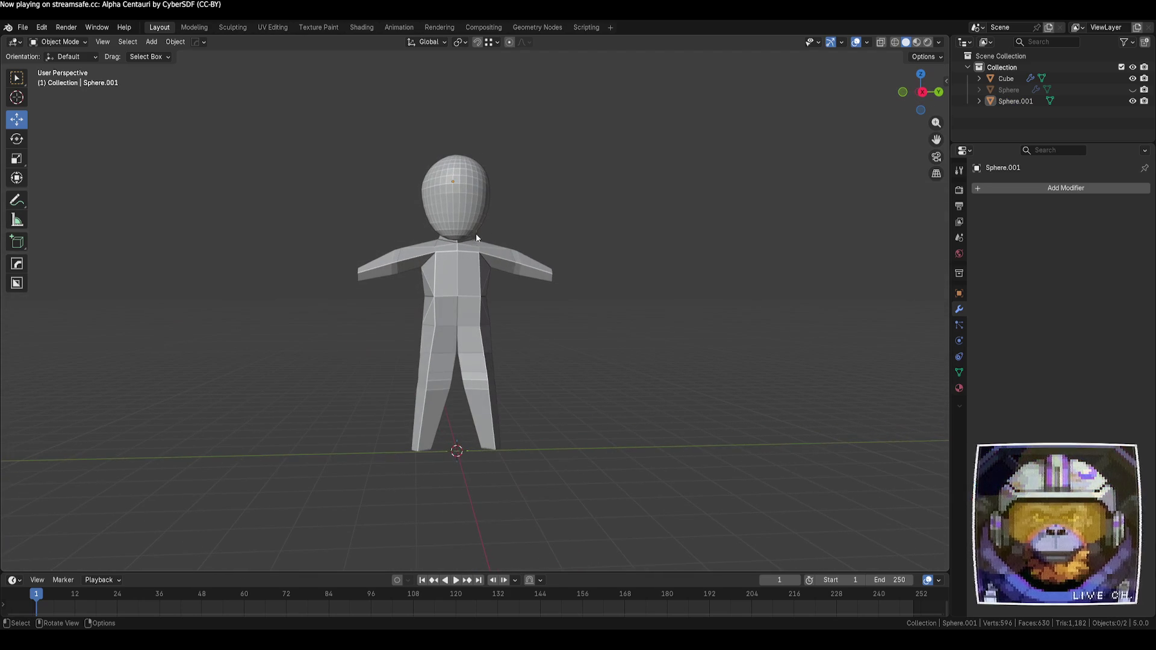
- Duplicate the head sphere and move the copy down over the chest, undoing an extra copy
click(465, 196)
key(shift+d)
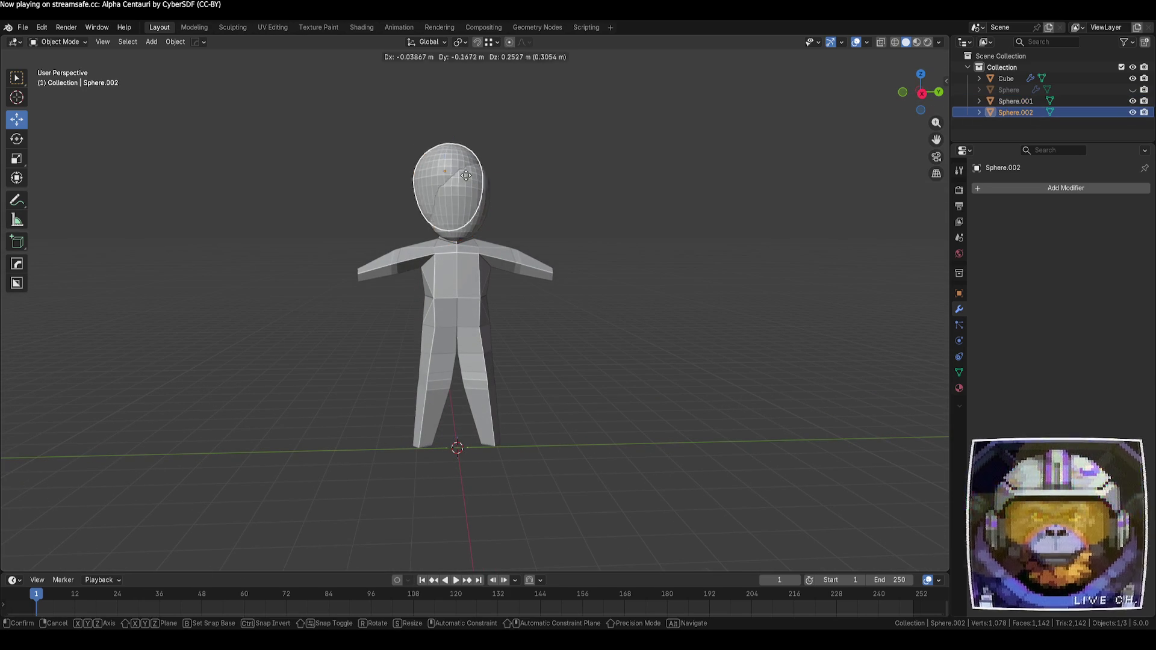
right_click(493, 201)
drag(454, 136, 454, 217)
key(shift+d)
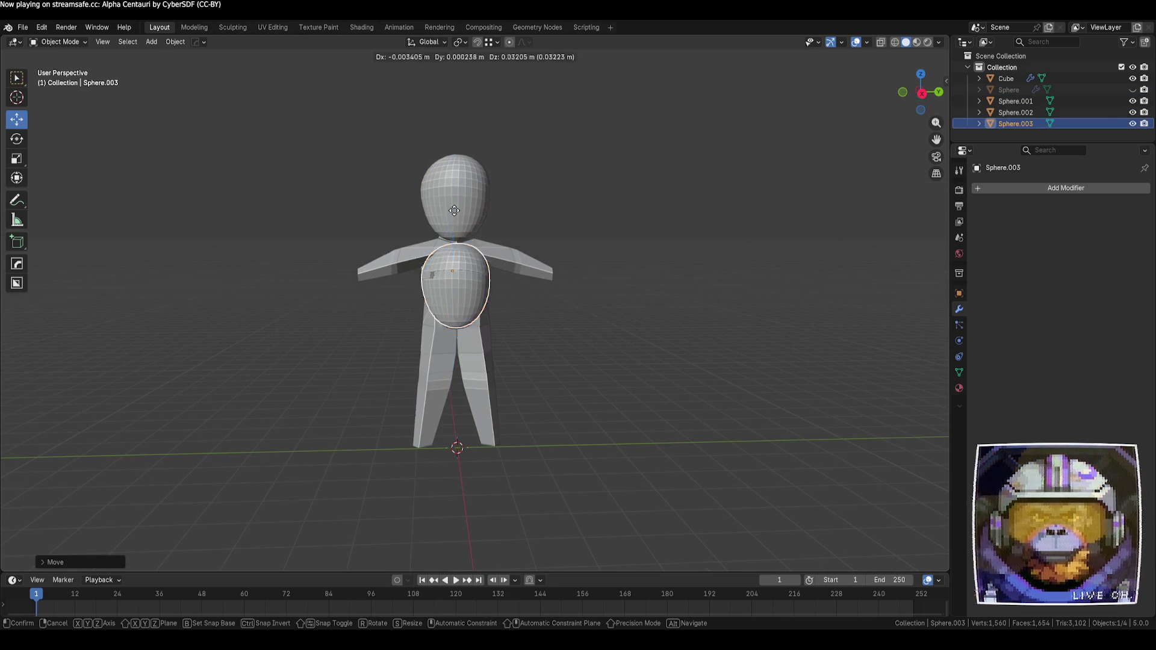
right_click(451, 265)
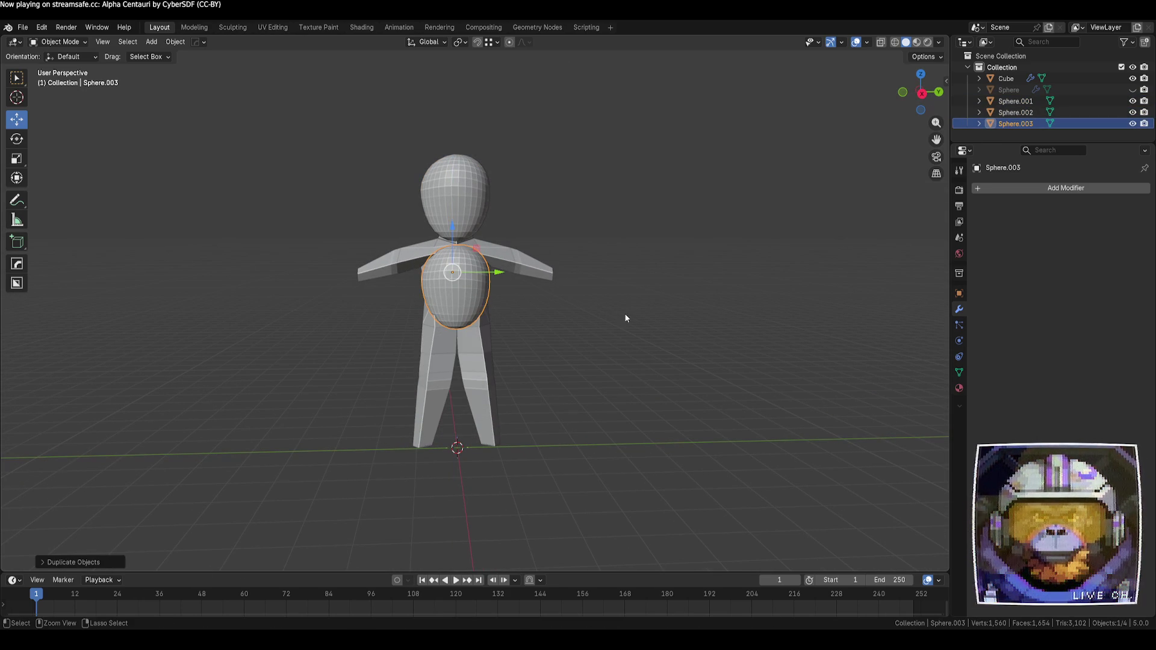
key(ctrl+z)
key(ctrl+z)
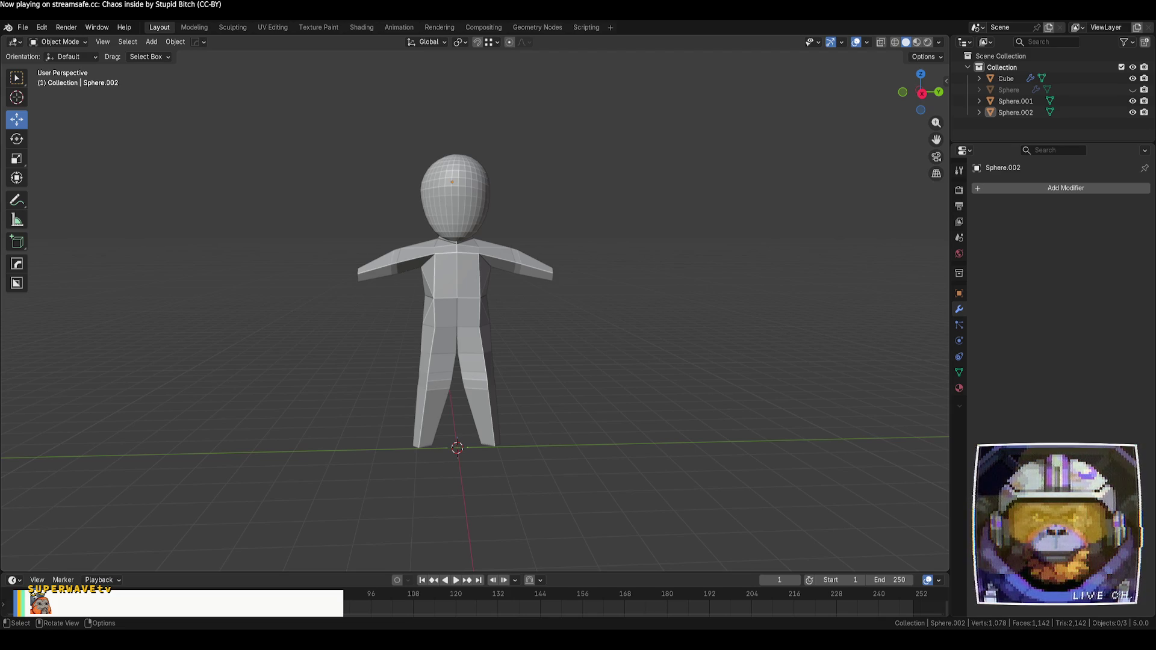
- Select the Cube body mesh and view the mannequin from angled and side views
scroll(364, 343, down, 4)
mouse_move(337, 343)
middle_down()
mouse_move(364, 343)
mouse_move(390, 295)
mouse_move(469, 374)
mouse_move(549, 359)
middle_up()
click(467, 336)
mouse_move(467, 336)
middle_down()
mouse_move(663, 356)
mouse_move(653, 343)
mouse_move(648, 361)
mouse_move(544, 385)
mouse_move(610, 390)
mouse_move(546, 376)
middle_up()
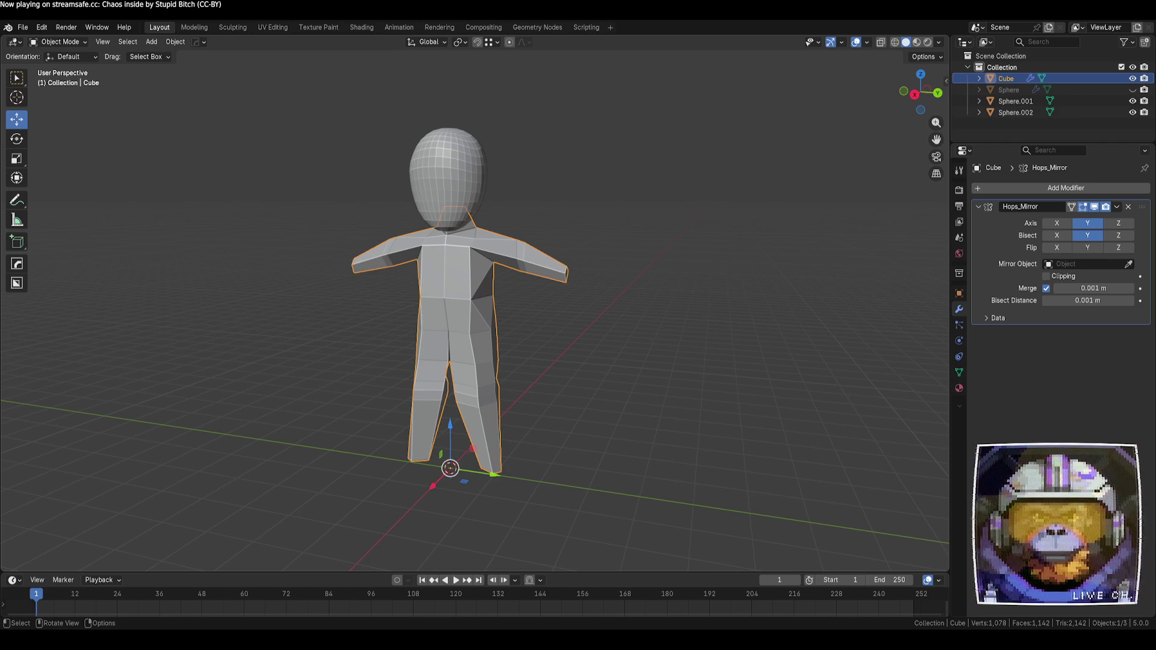
- Delete the mannequin body Cube and both head meshes, Sphere.001 and Sphere.002
scroll(474, 314, down, 1)
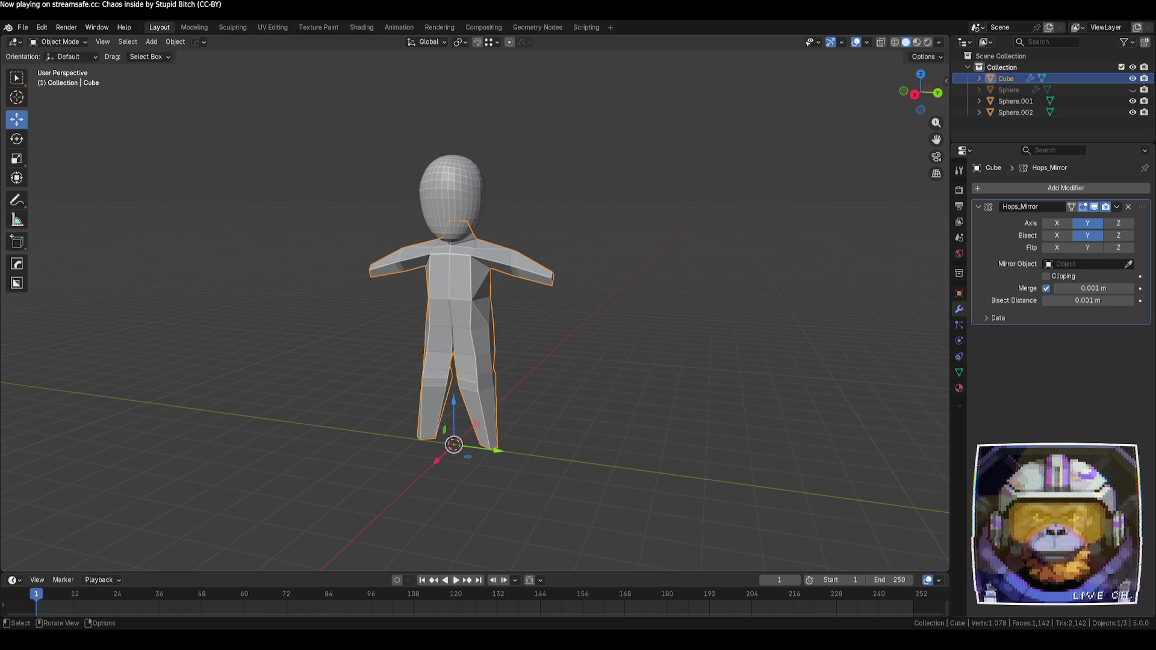
scroll(473, 313, up, 1)
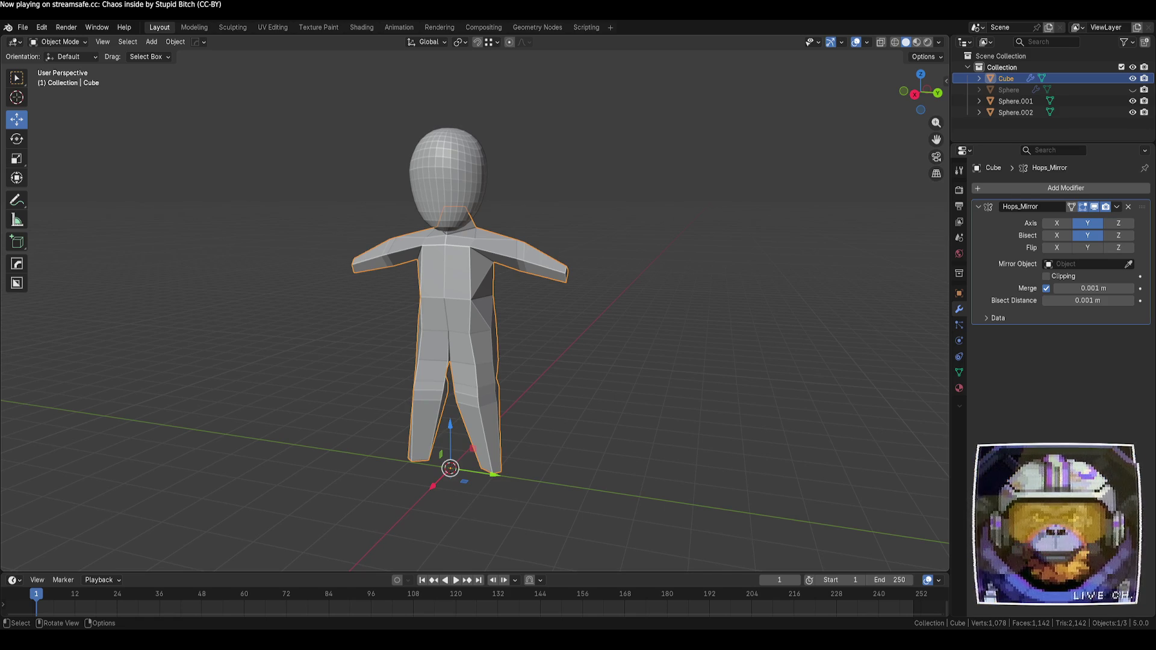
middle_drag(529, 440, 507, 442)
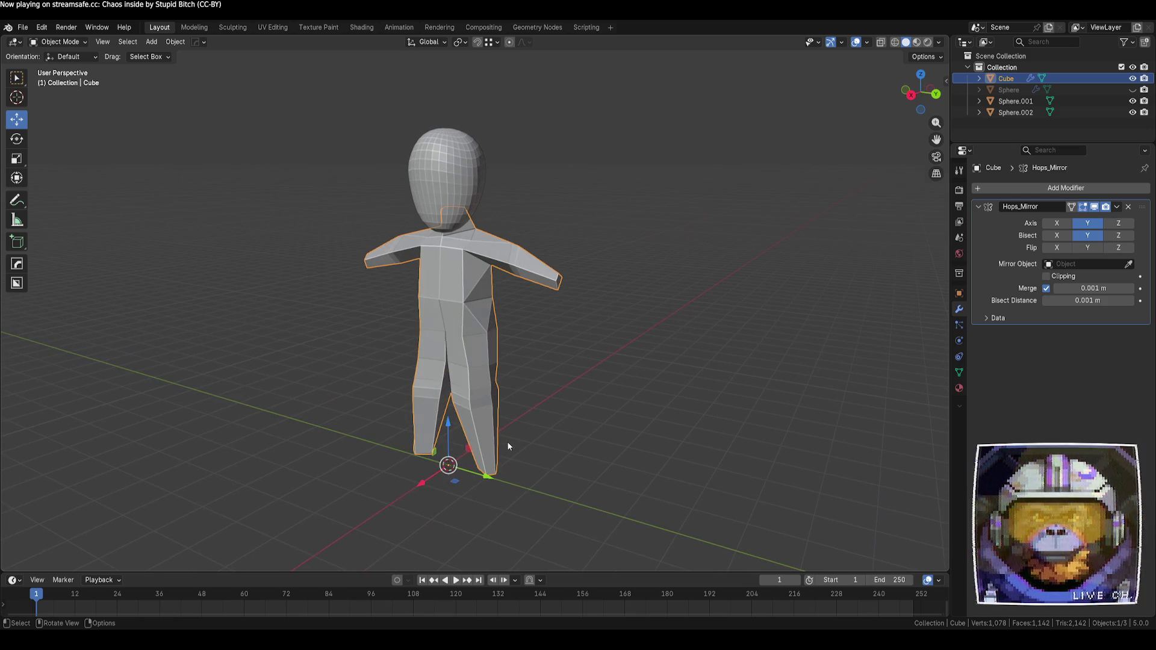
click(577, 445)
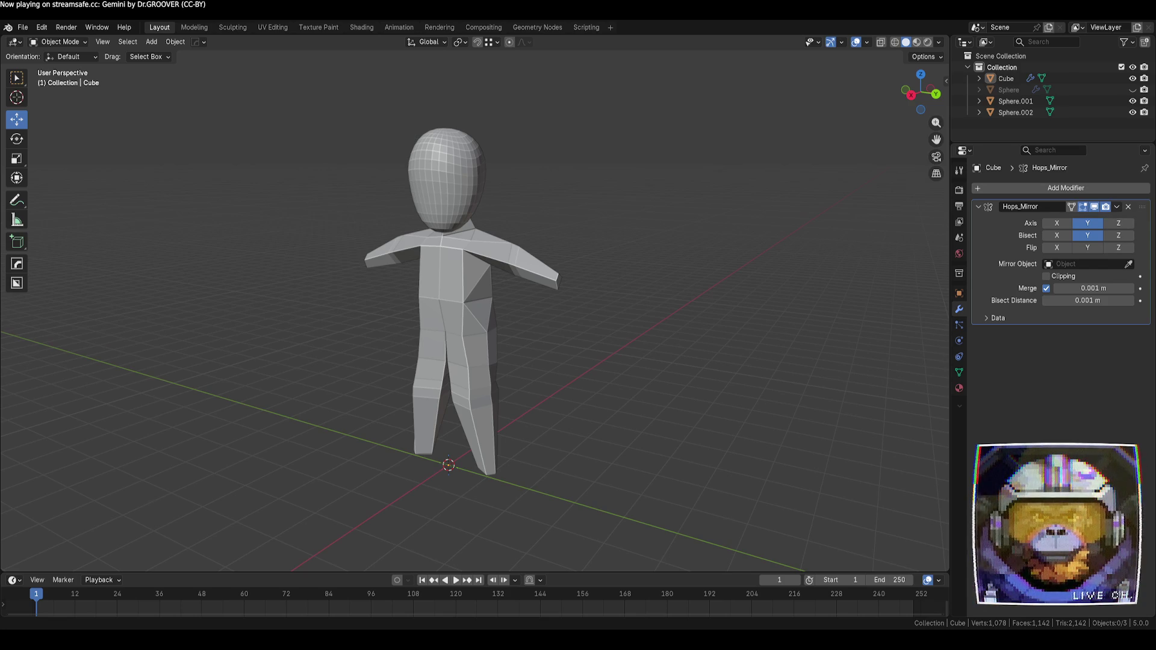
click(472, 311)
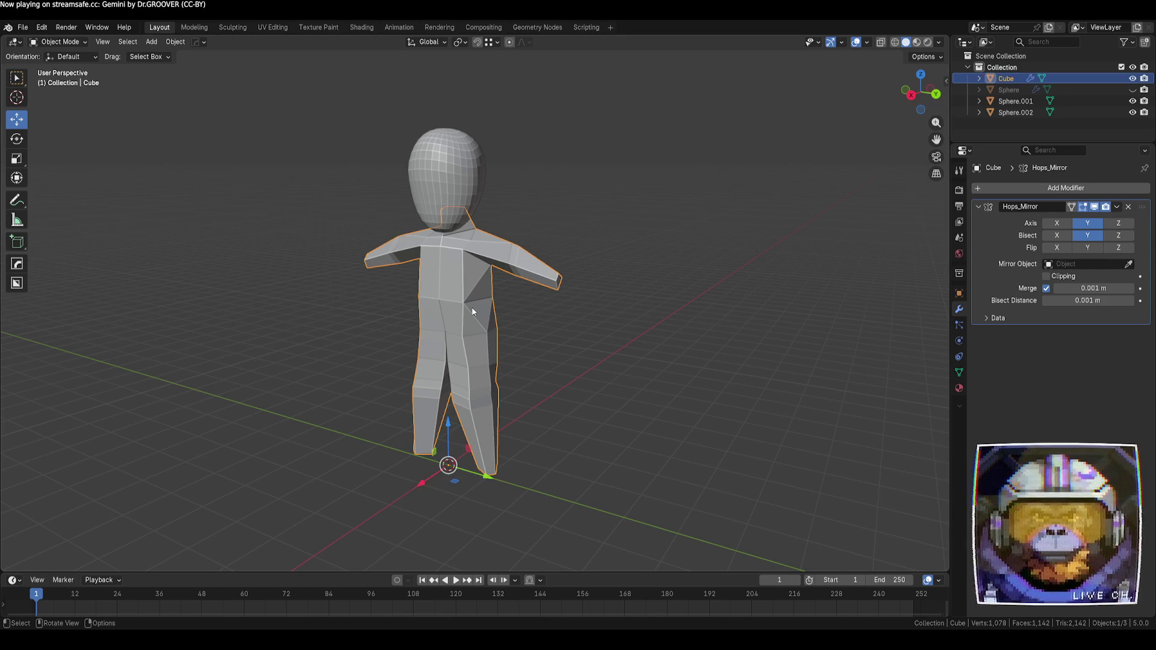
key(Delete)
click(466, 175)
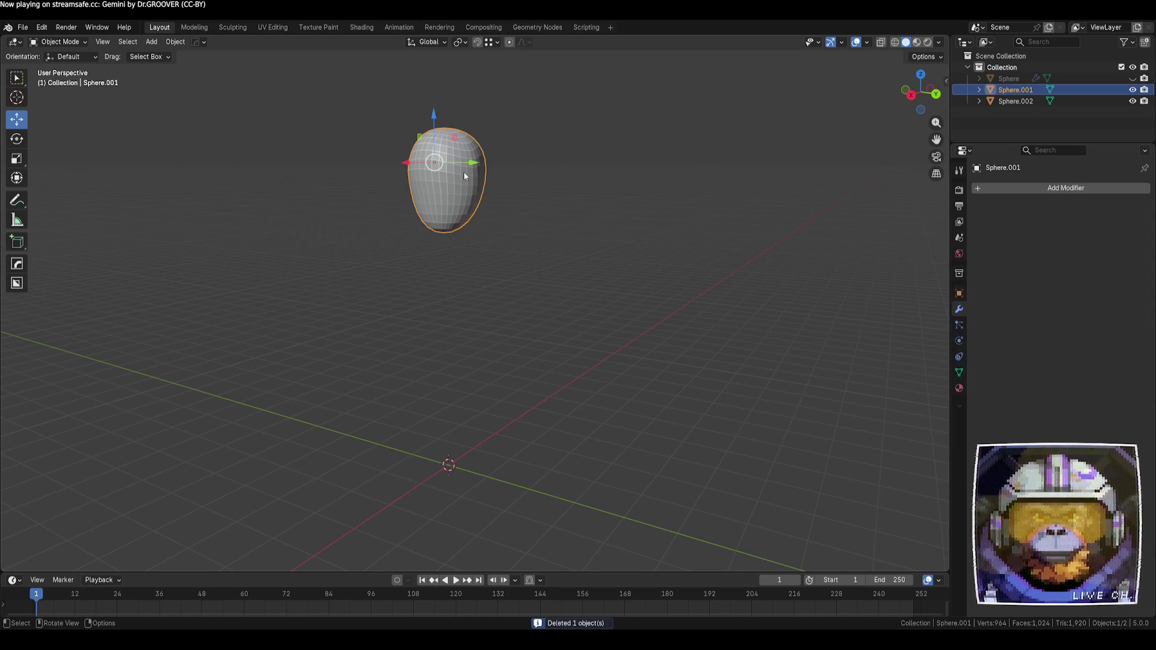
key(Delete)
click(464, 176)
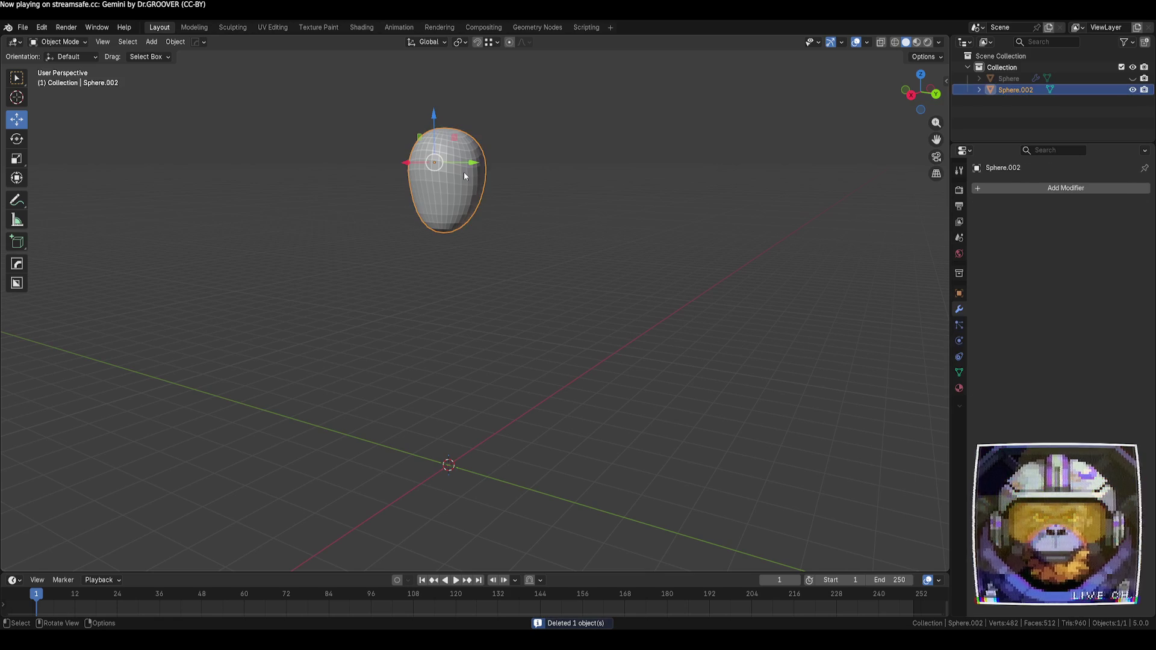
key(Delete)
- Unhide the stacked-sphere mesh Sphere in the outliner and delete it
middle_drag(463, 177, 479, 253)
click(1132, 79)
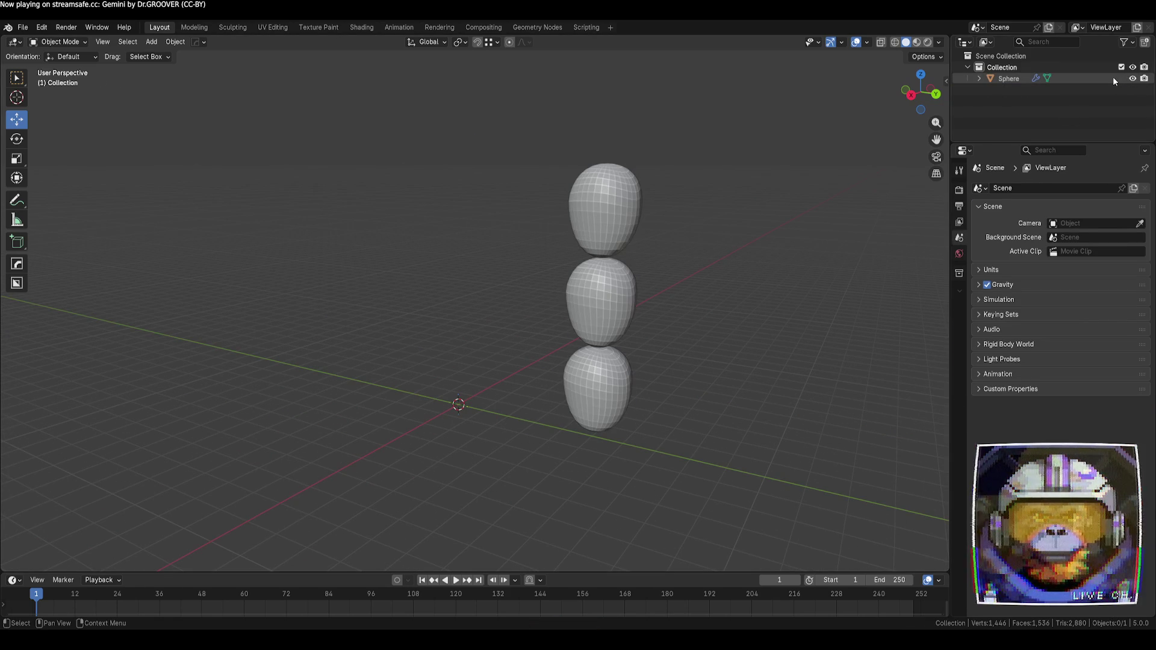
click(1113, 78)
key(Delete)
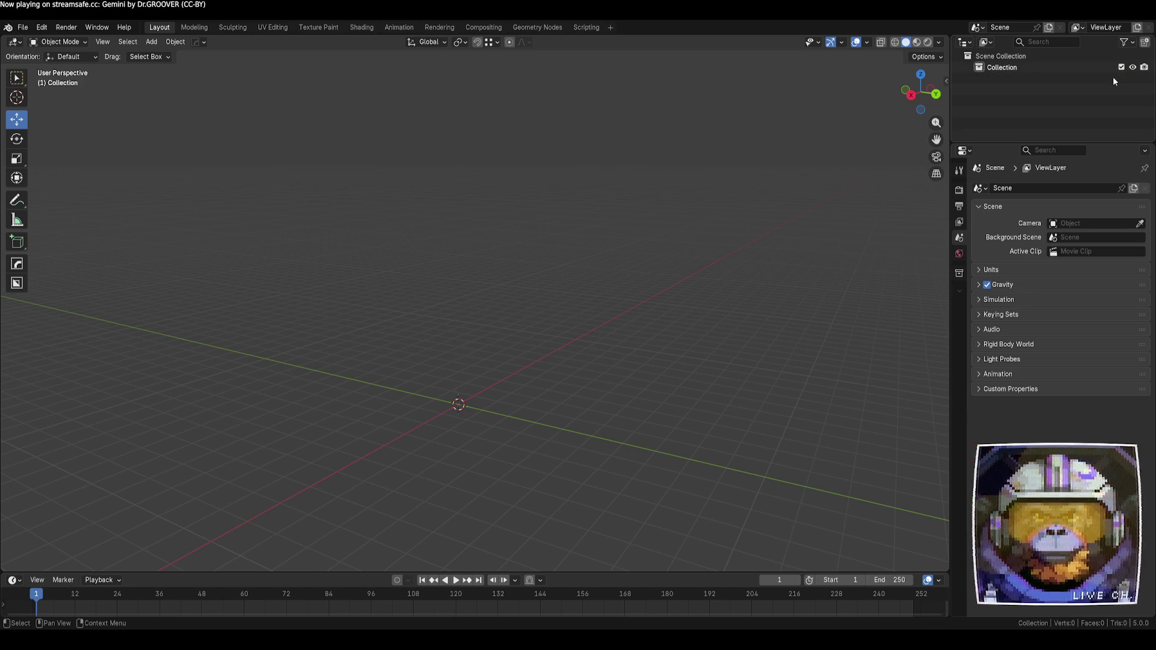